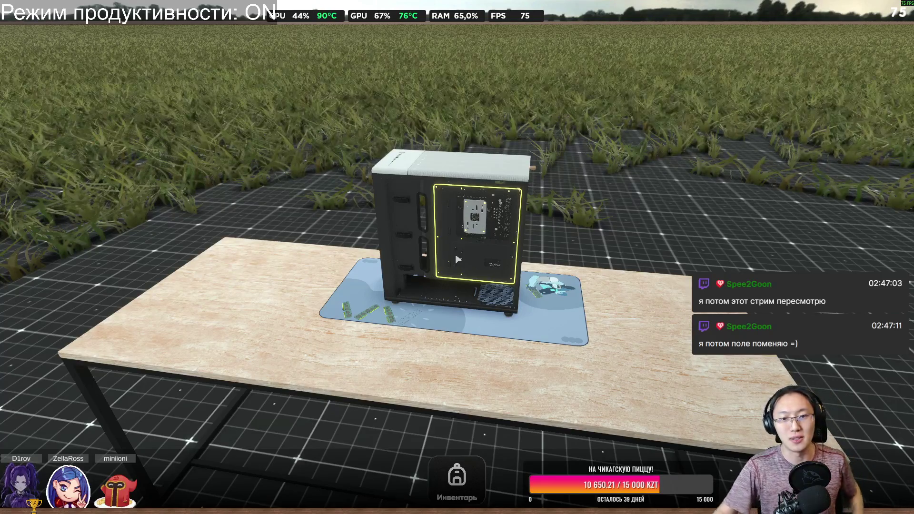
# Step: Zoom in on the case, open the inventory, and inspect the AM5 mounting package and multimeter actions
pyautogui.scroll(4, 457, 260)
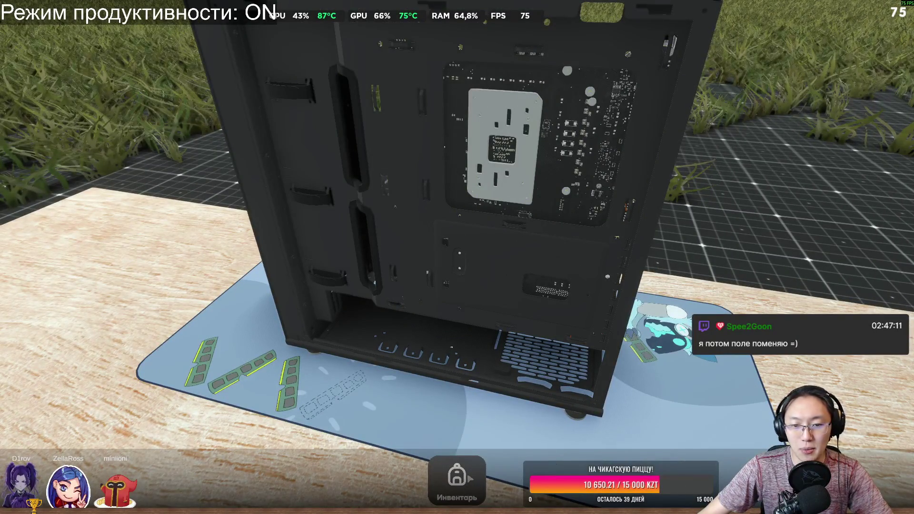
pyautogui.press('Tab')
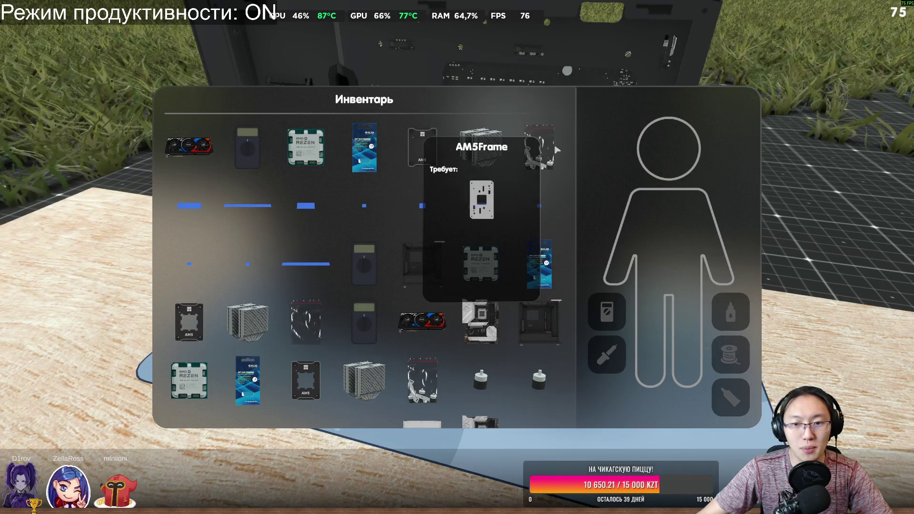
pyautogui.rightClick(534, 143)
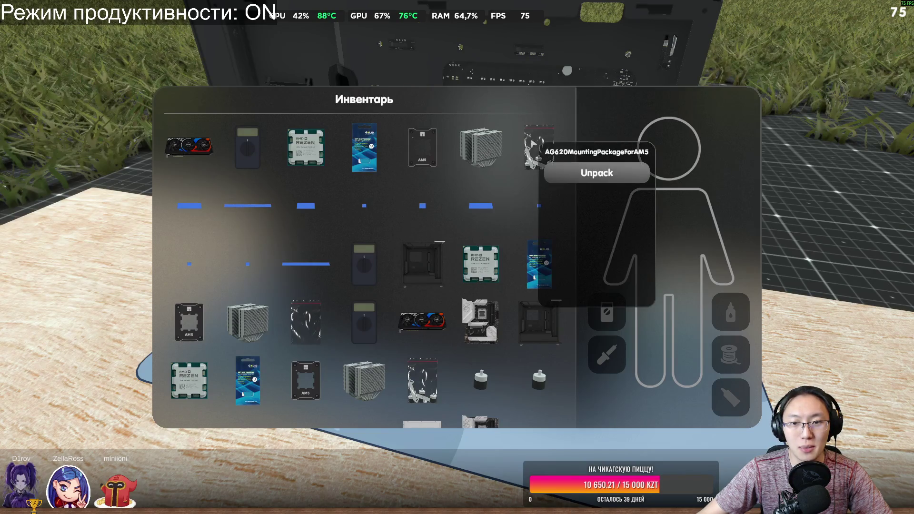
pyautogui.rightClick(242, 148)
pyautogui.rightClick(207, 143)
pyautogui.rightClick(258, 131)
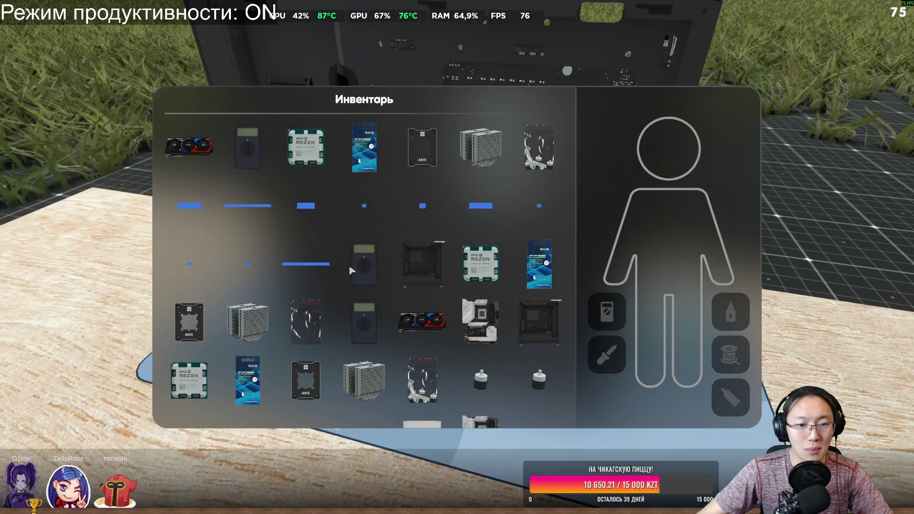
pyautogui.rightClick(350, 264)
# Step: Check the North Chalk case and Ryzen processor, then install the RTX4090 into the PC
pyautogui.rightClick(431, 252)
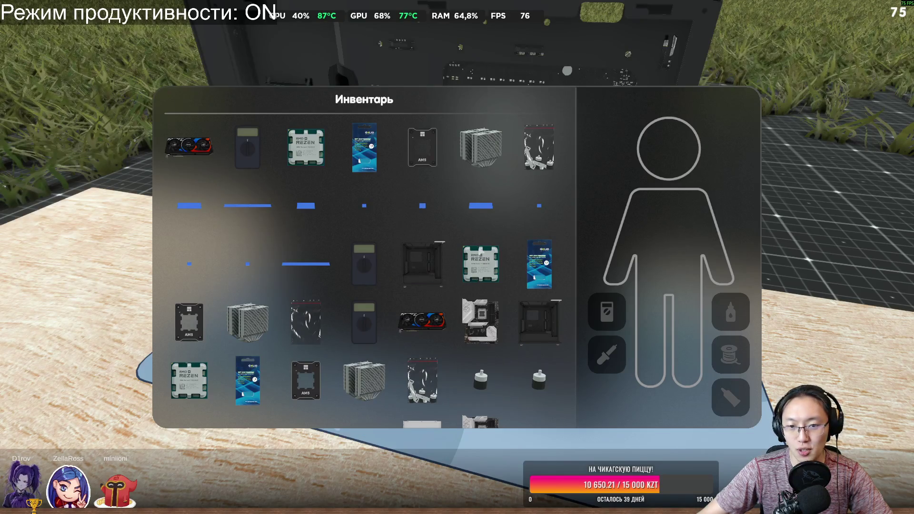
pyautogui.rightClick(480, 250)
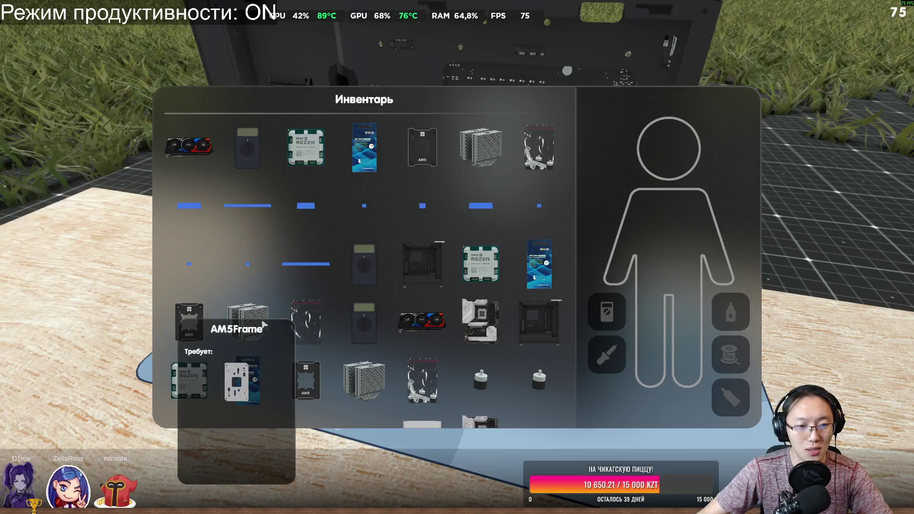
pyautogui.rightClick(431, 312)
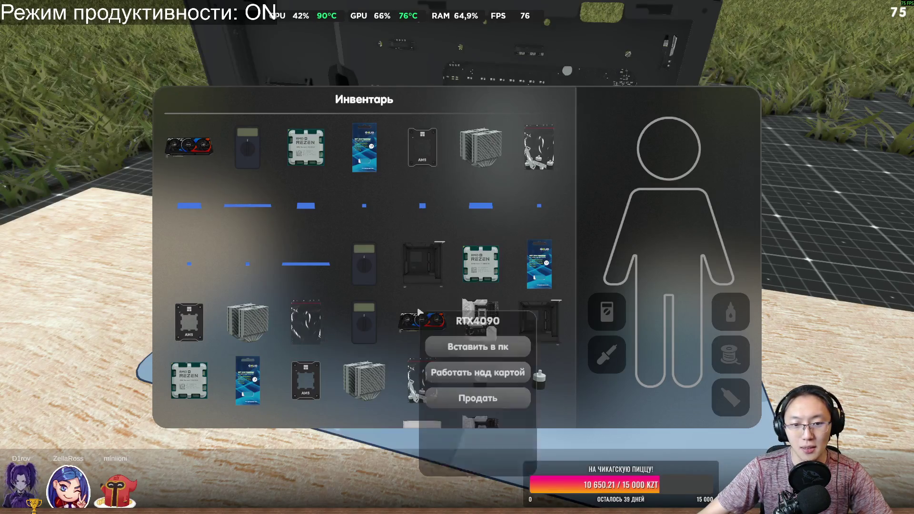
pyautogui.click(470, 357)
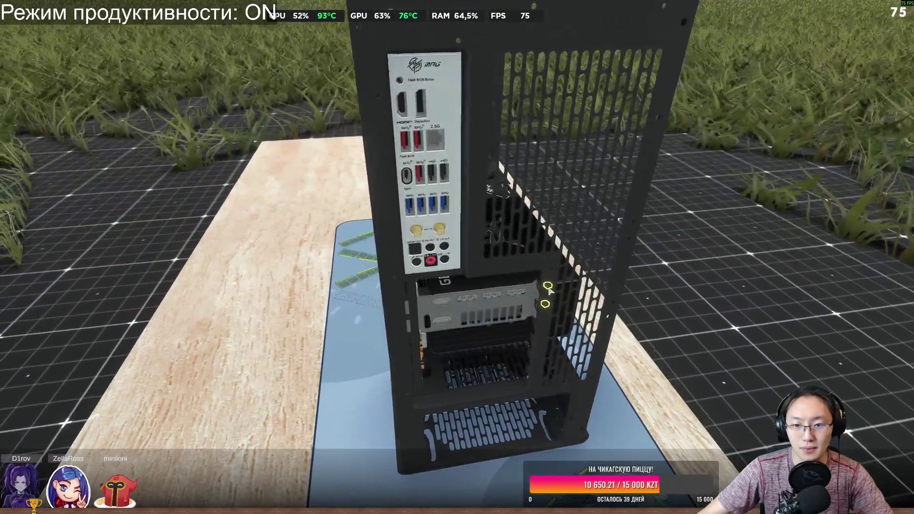
# Step: Fasten both RTX4090 bracket screws, inspect the seated card up close, and reopen the inventory
pyautogui.click(549, 286)
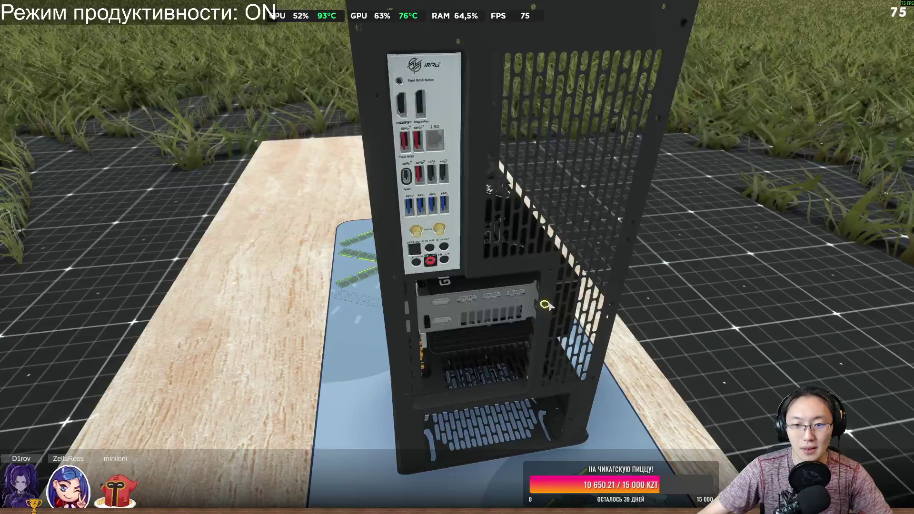
pyautogui.click(546, 304)
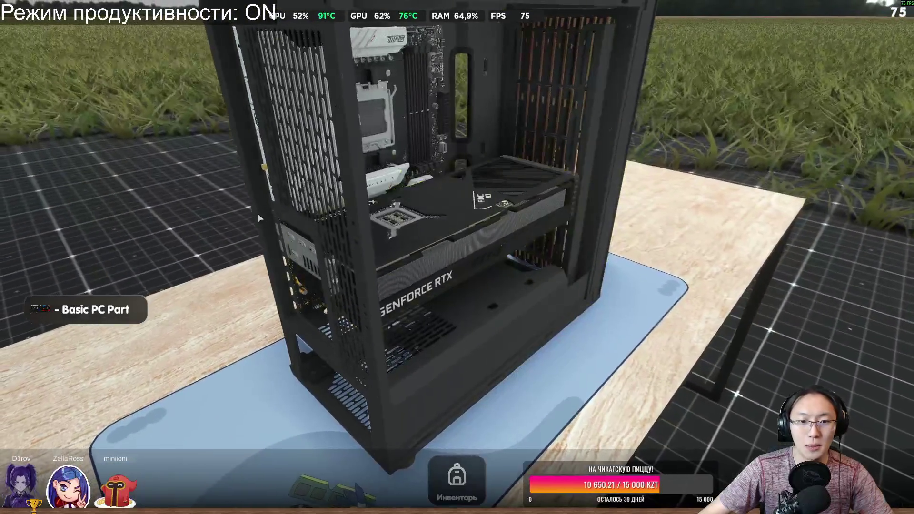
pyautogui.scroll(6, 372, 175)
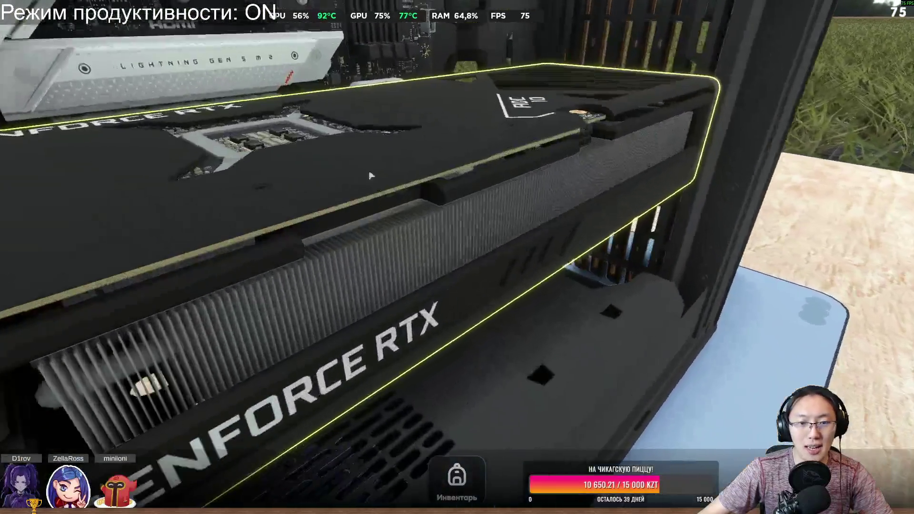
pyautogui.scroll(5, 372, 176)
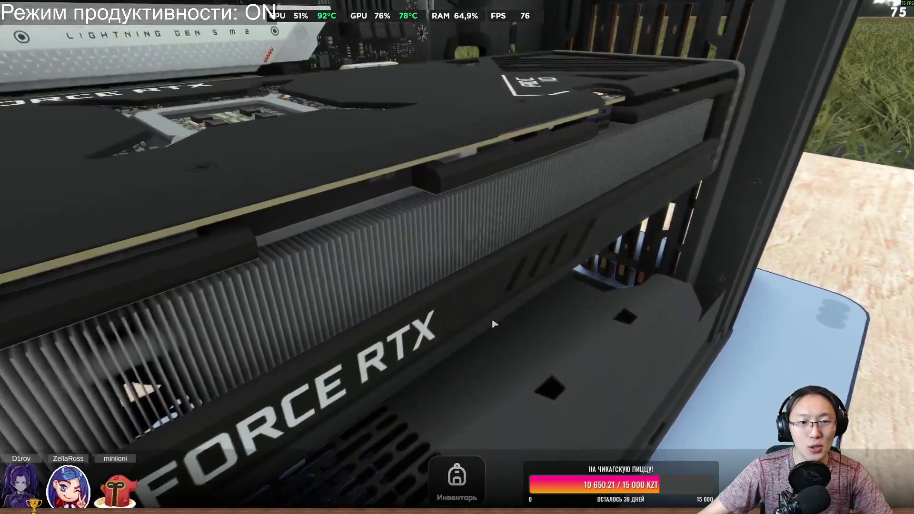
pyautogui.scroll(-5, 559, 128)
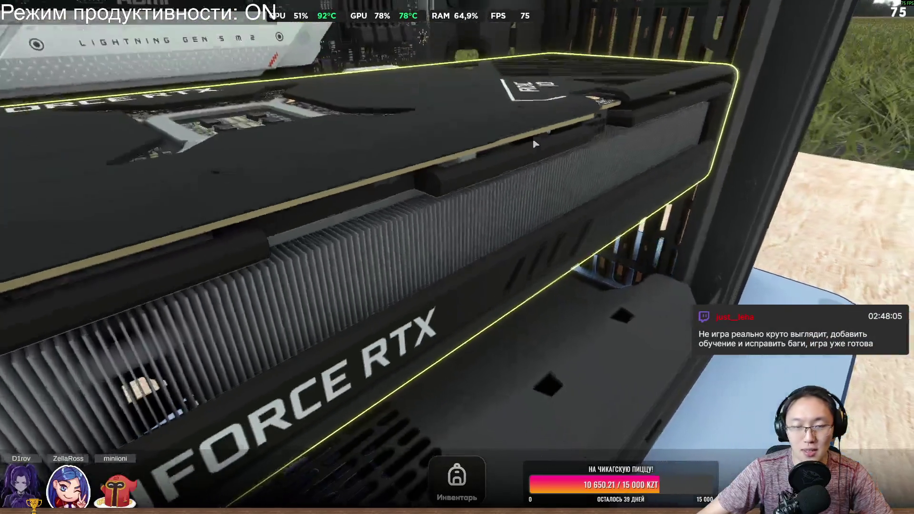
pyautogui.scroll(-5, 501, 221)
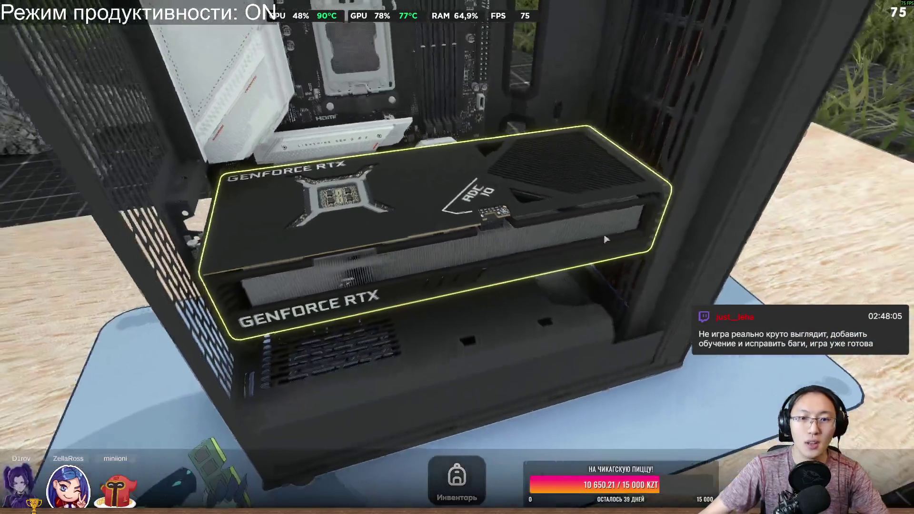
pyautogui.click(458, 490)
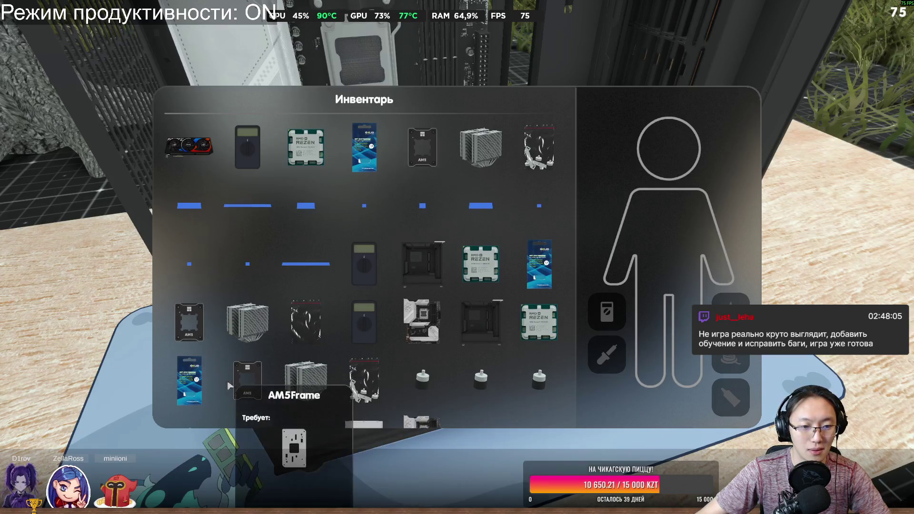
# Step: Browse the multimeter, motherboard, case and Ryzen processor cards, including the Ryzen sell option
pyautogui.click(363, 317)
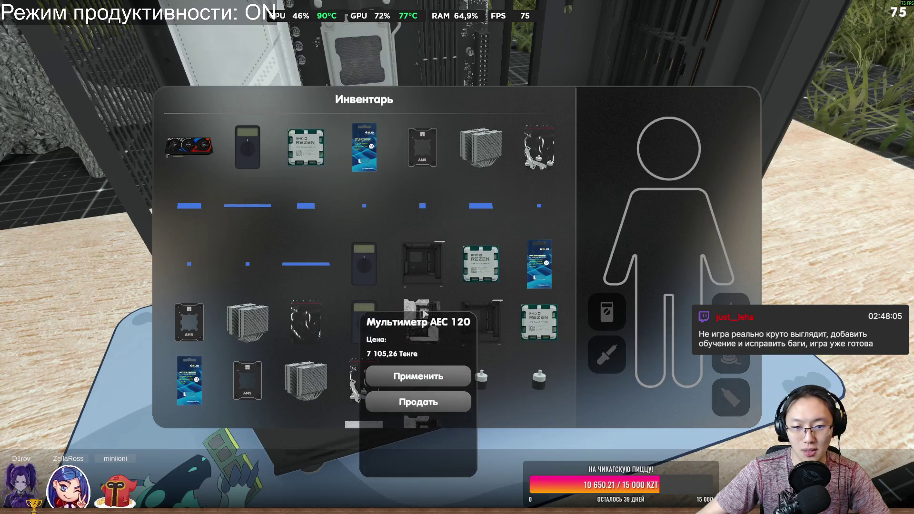
pyautogui.click(418, 312)
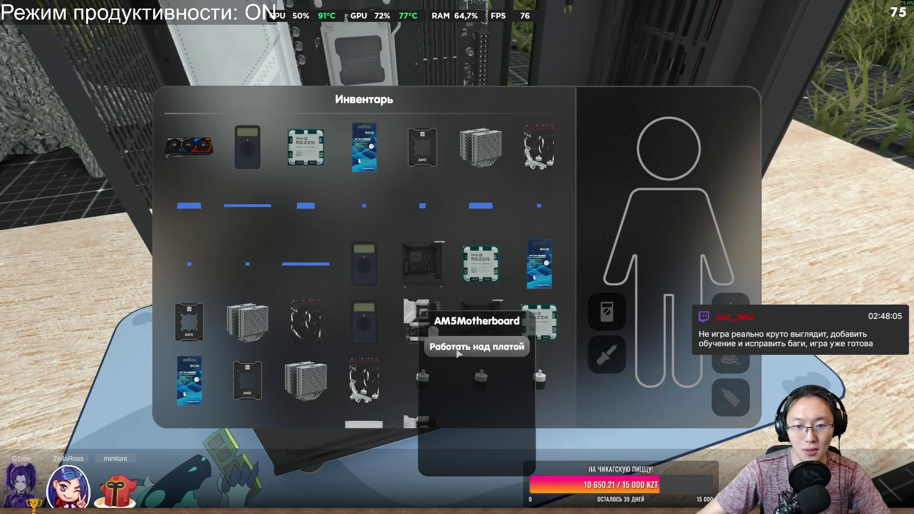
pyautogui.click(483, 319)
pyautogui.click(537, 318)
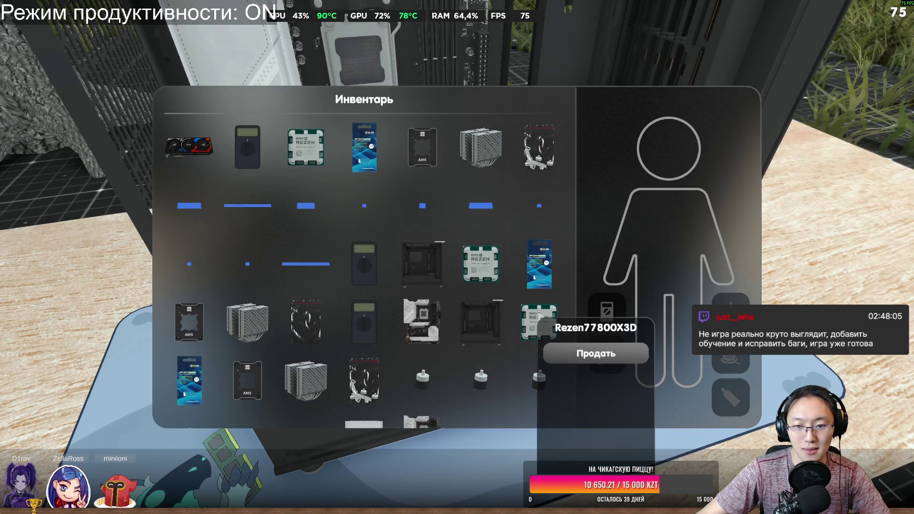
pyautogui.click(484, 260)
pyautogui.click(466, 267)
pyautogui.click(424, 262)
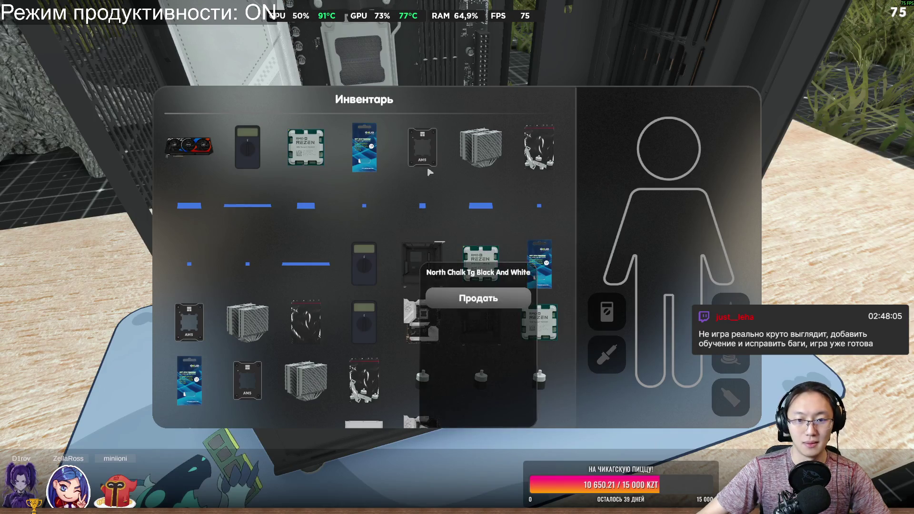
pyautogui.click(306, 145)
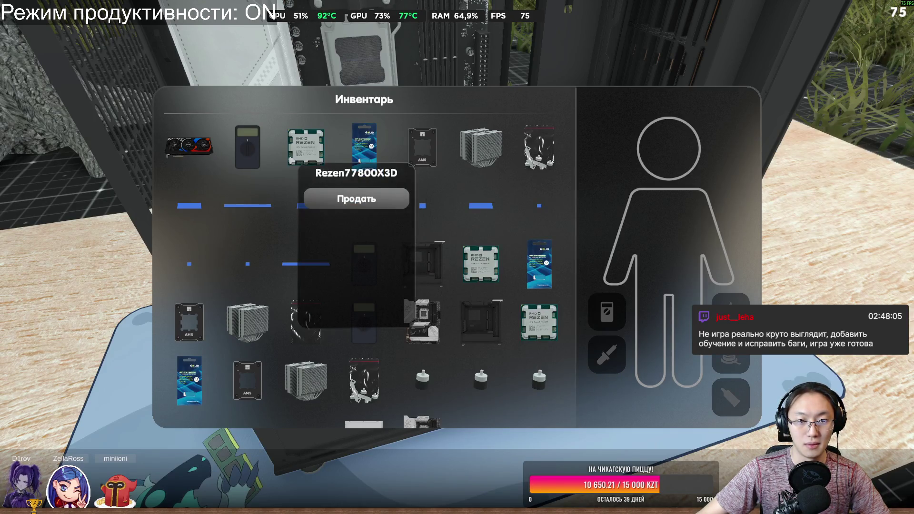
# Step: Start working on the AM5Motherboard at the desk and bring up the parts inventory there
pyautogui.click(443, 339)
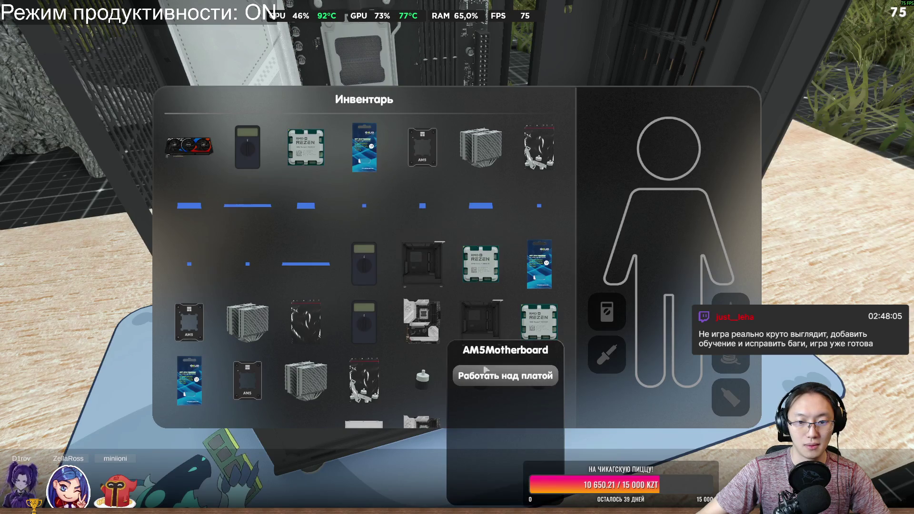
pyautogui.click(496, 379)
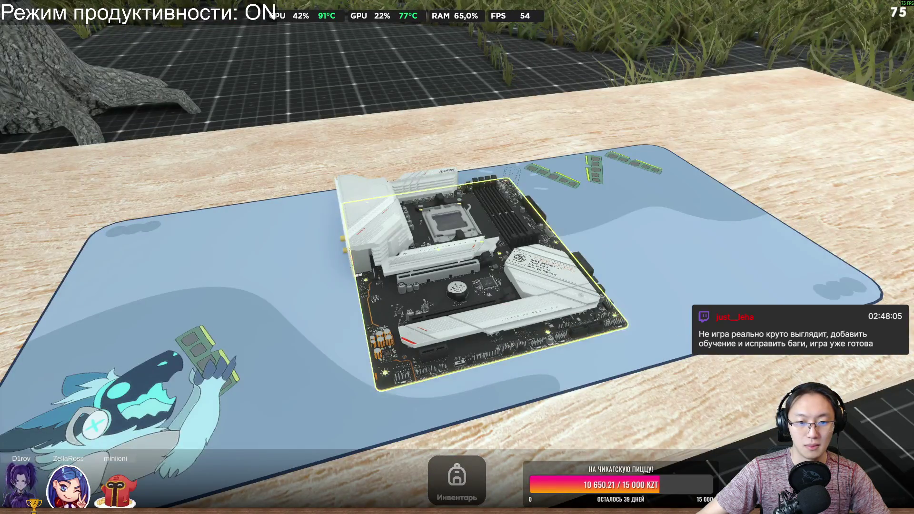
pyautogui.press('Tab')
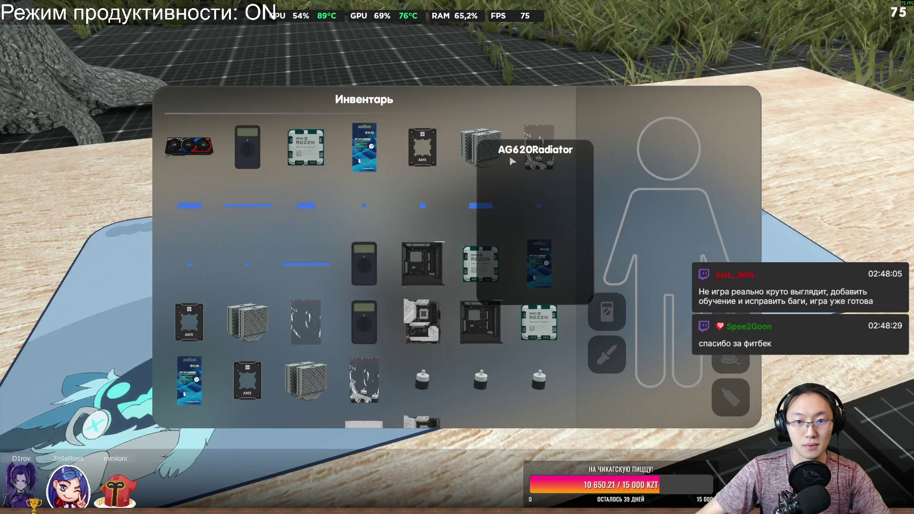
pyautogui.moveTo(292, 167)
pyautogui.moveTo(248, 161)
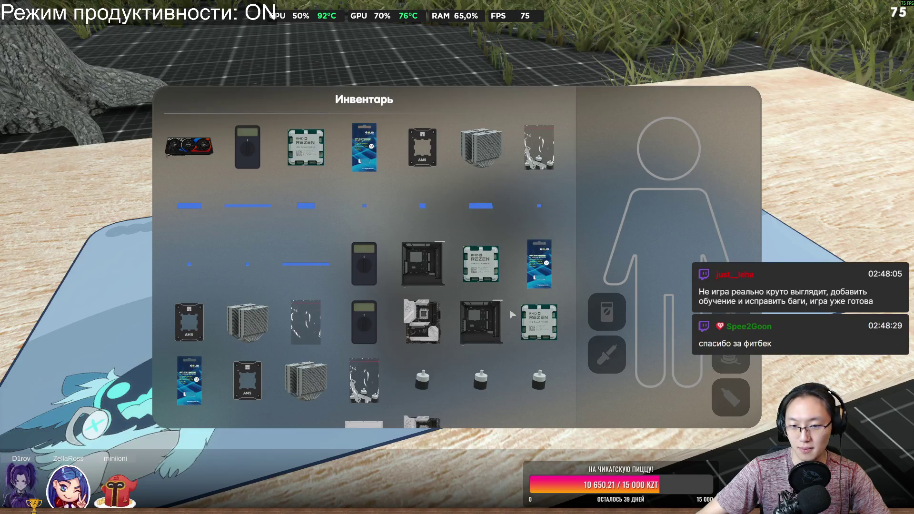
pyautogui.moveTo(476, 329)
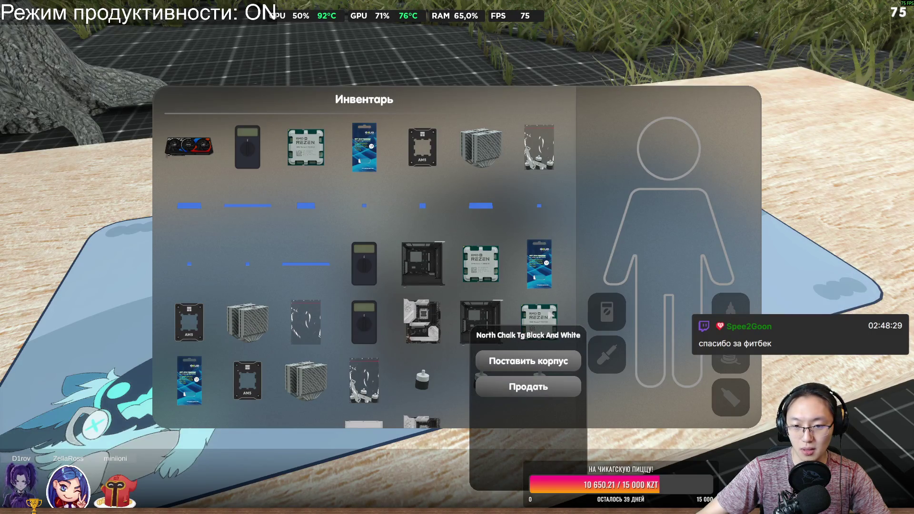
pyautogui.moveTo(476, 380)
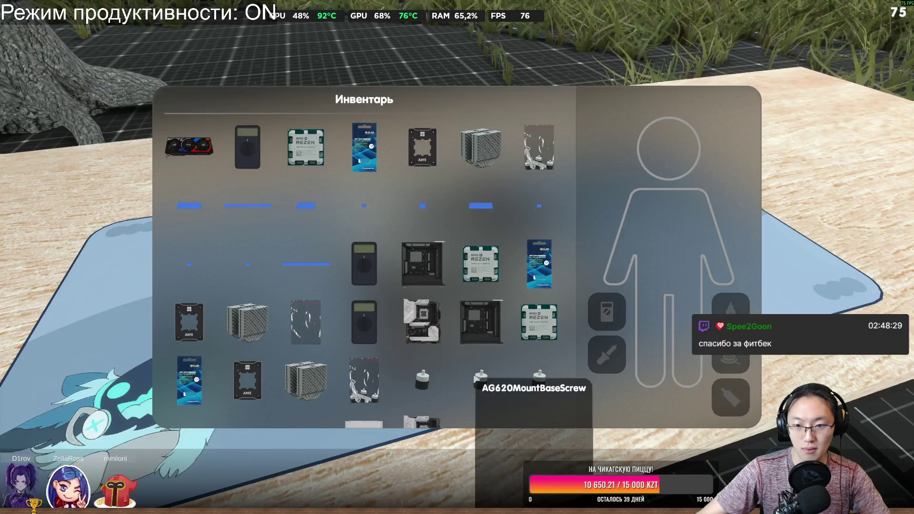
pyautogui.scroll(-2, 472, 374)
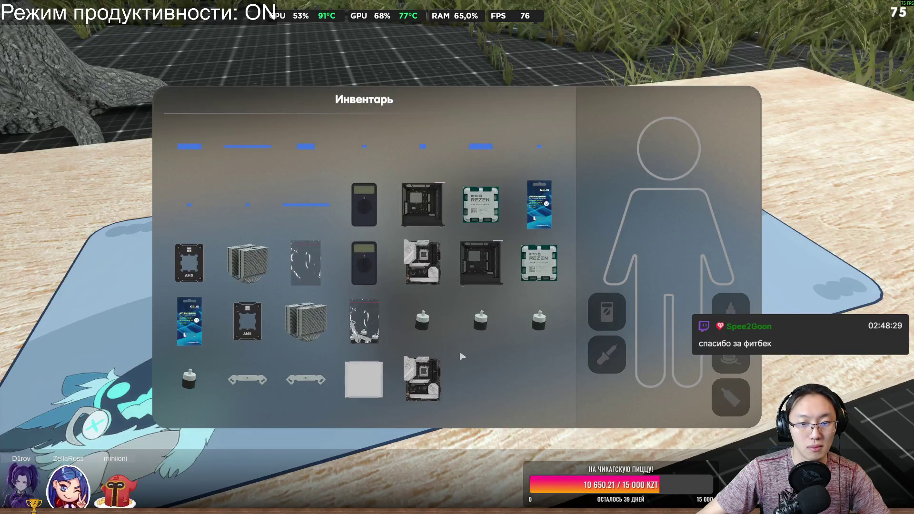
pyautogui.scroll(2, 434, 253)
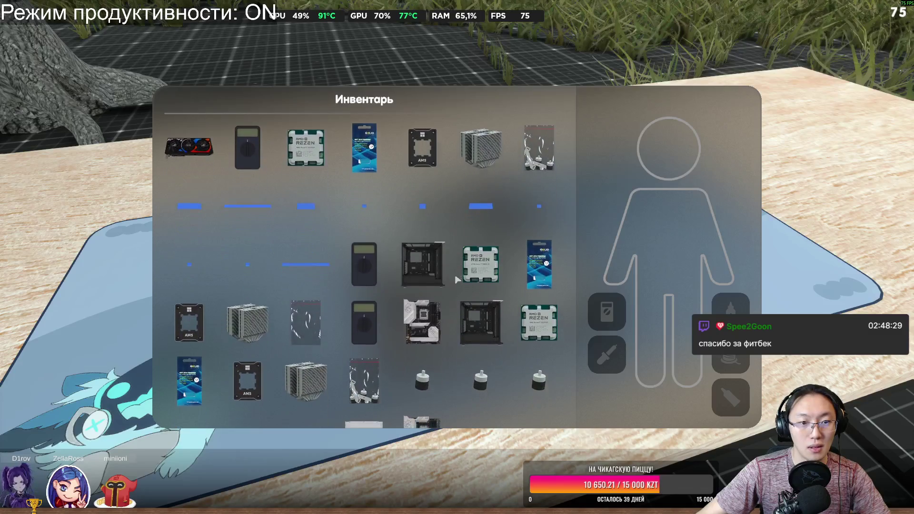
pyautogui.click(483, 305)
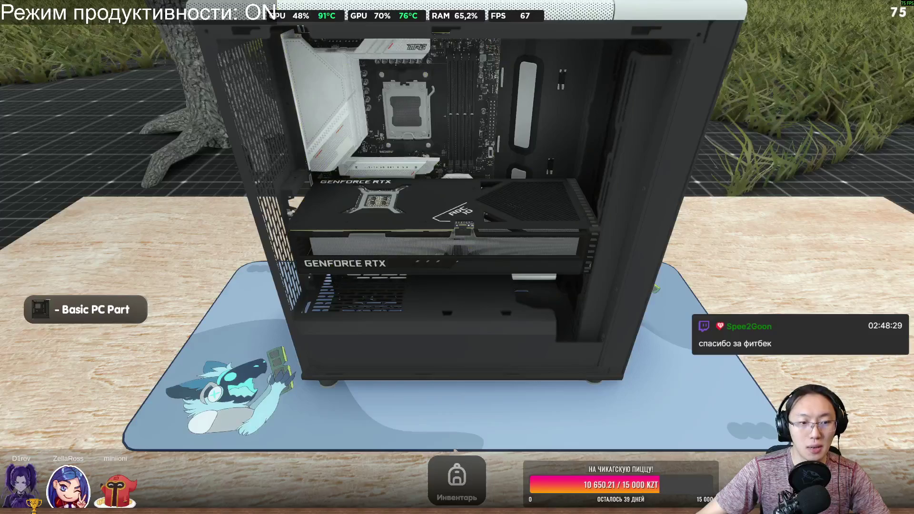
# Step: Inspect the graphics card and motherboard actions, then open and close the parts inventory
pyautogui.rightClick(496, 229)
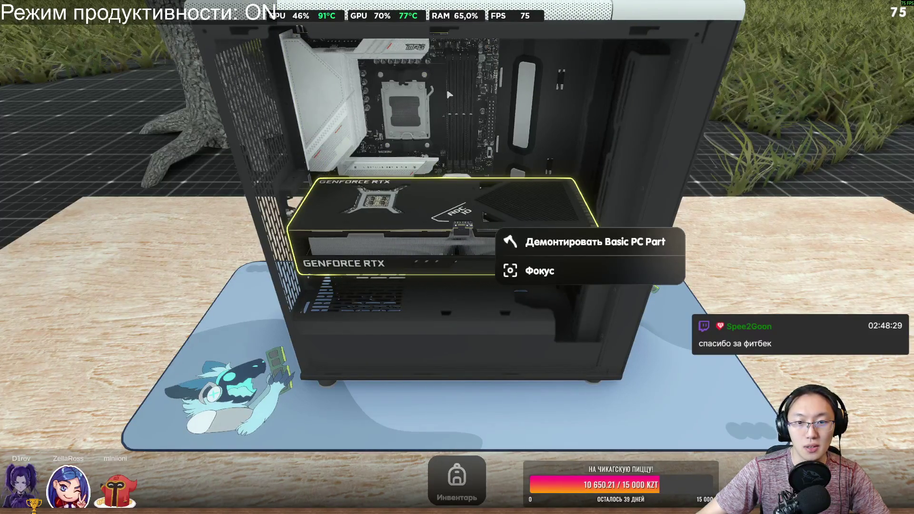
pyautogui.rightClick(459, 137)
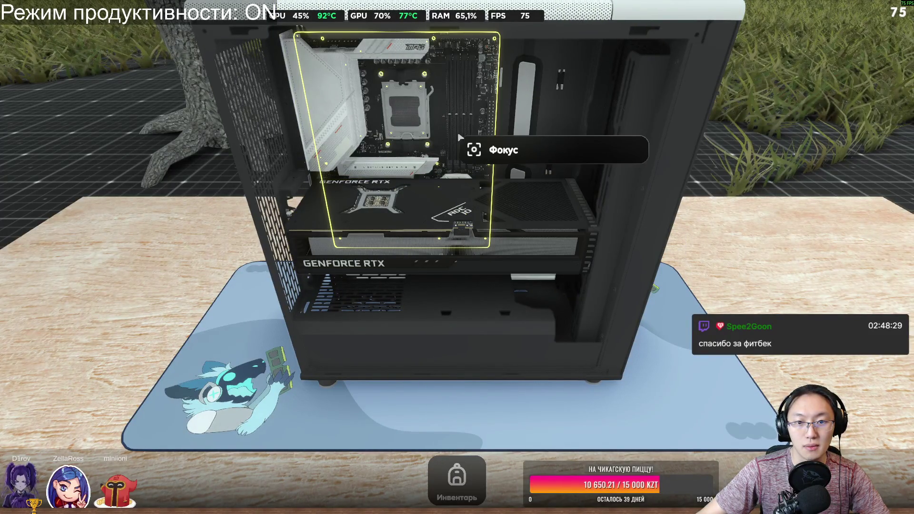
pyautogui.click(544, 286)
pyautogui.press('Tab')
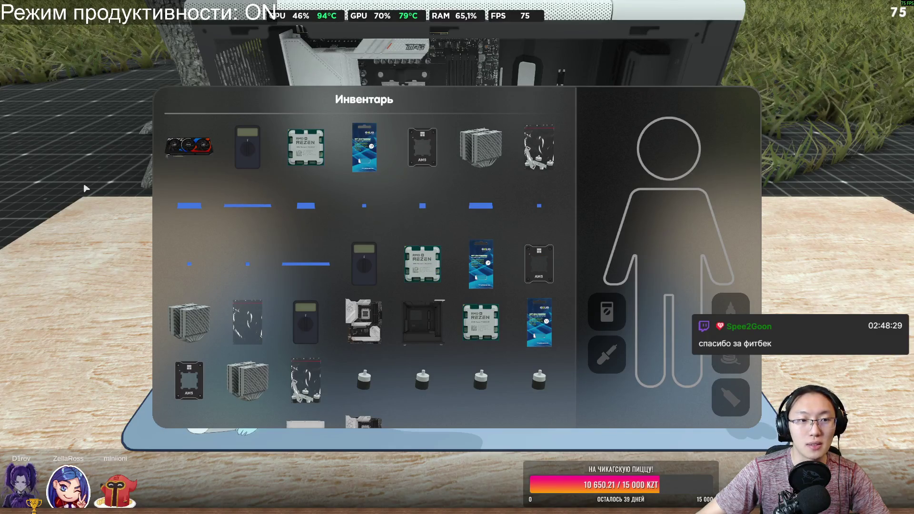
pyautogui.press('Tab')
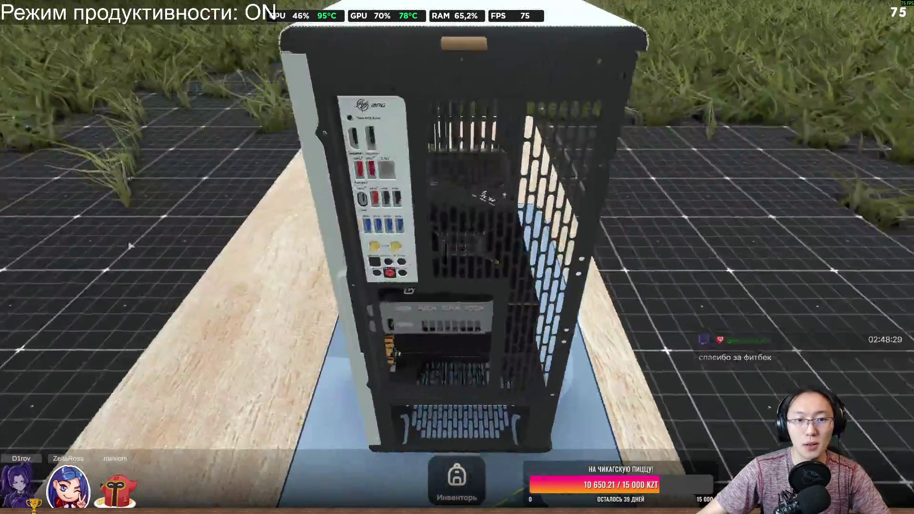
# Step: Orbit to the case's side panel, remove it, and return to the default bench view
pyautogui.moveTo(130, 246)
pyautogui.mouseDown()
pyautogui.moveTo(367, 198)
pyautogui.moveTo(453, 232)
pyautogui.mouseUp()
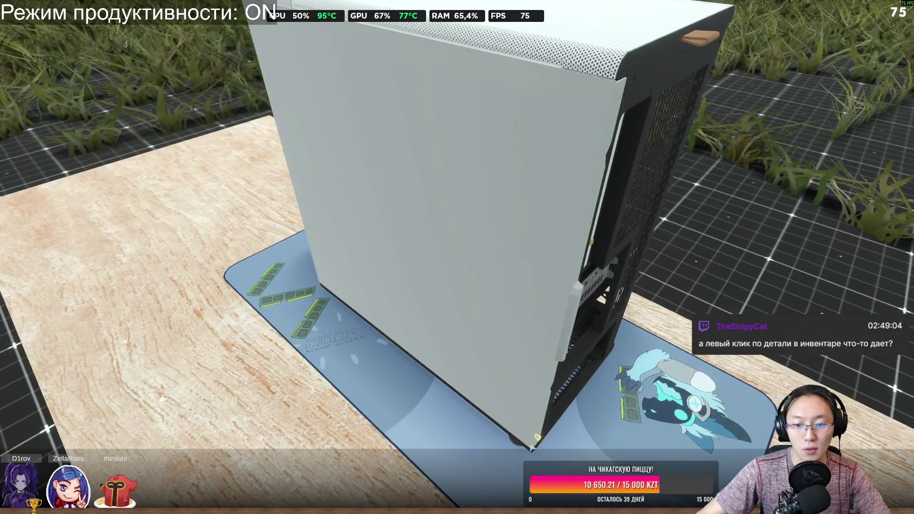
pyautogui.click(514, 62)
pyautogui.click(513, 149)
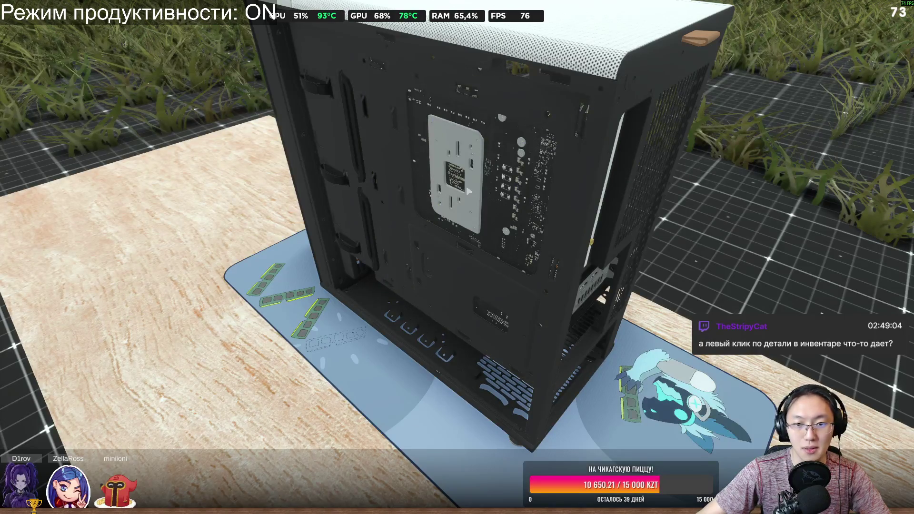
pyautogui.moveTo(500, 203)
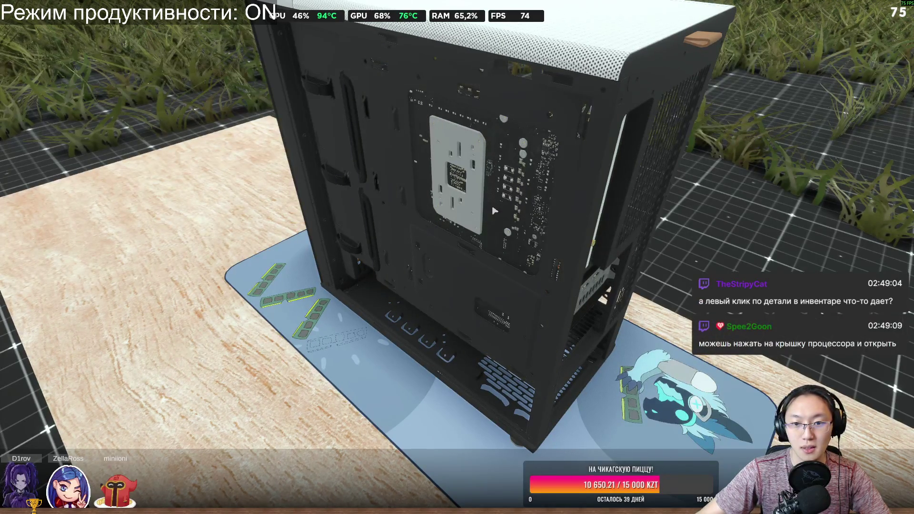
pyautogui.press('Tab')
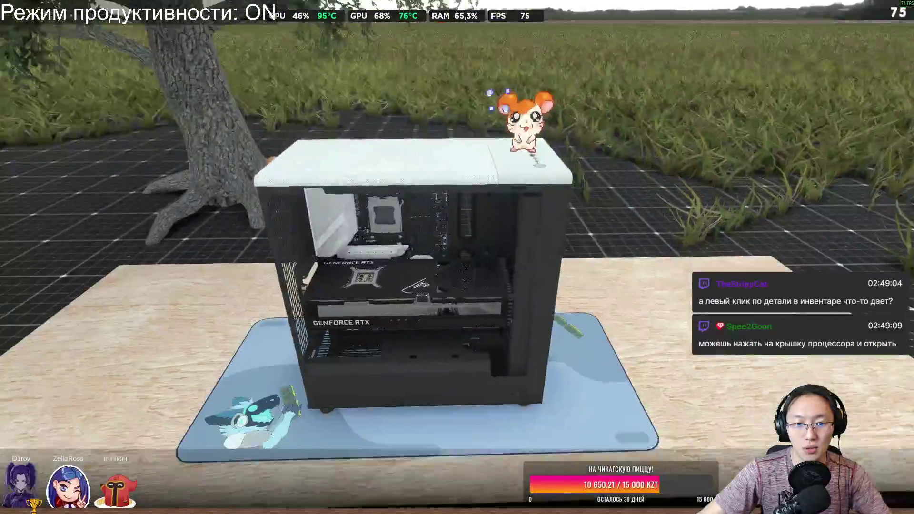
pyautogui.press('Tab')
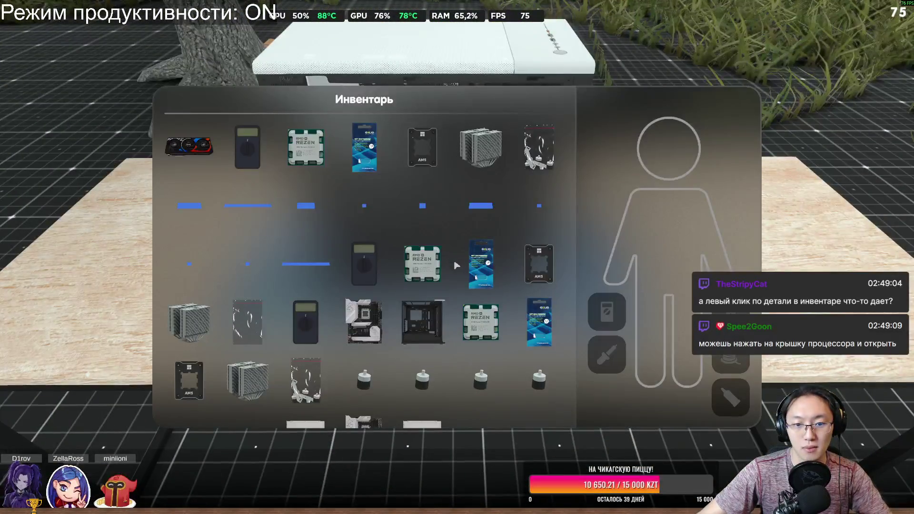
pyautogui.press('Tab')
pyautogui.press('Tab')
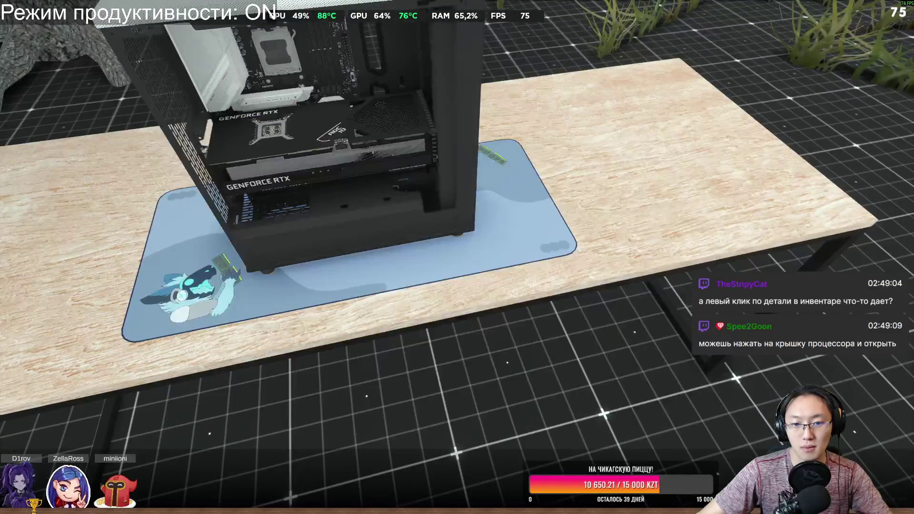
pyautogui.press('Escape')
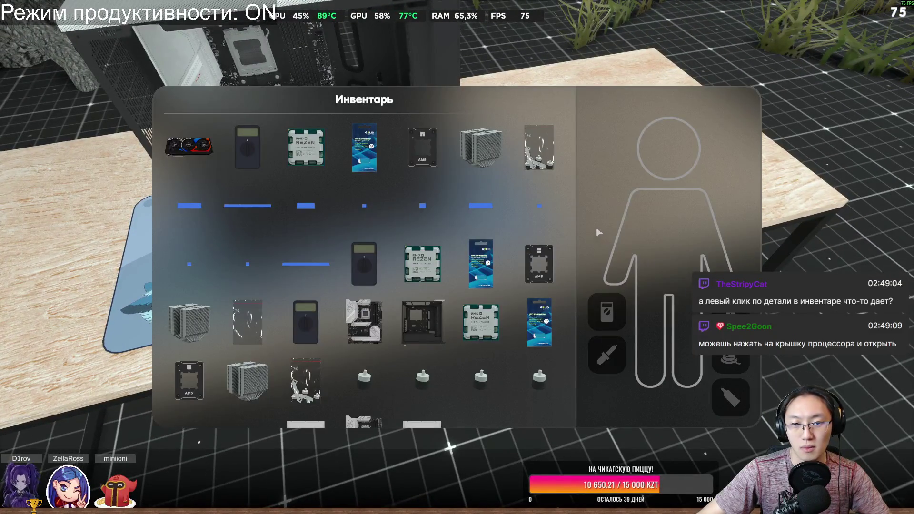
pyautogui.press('Tab')
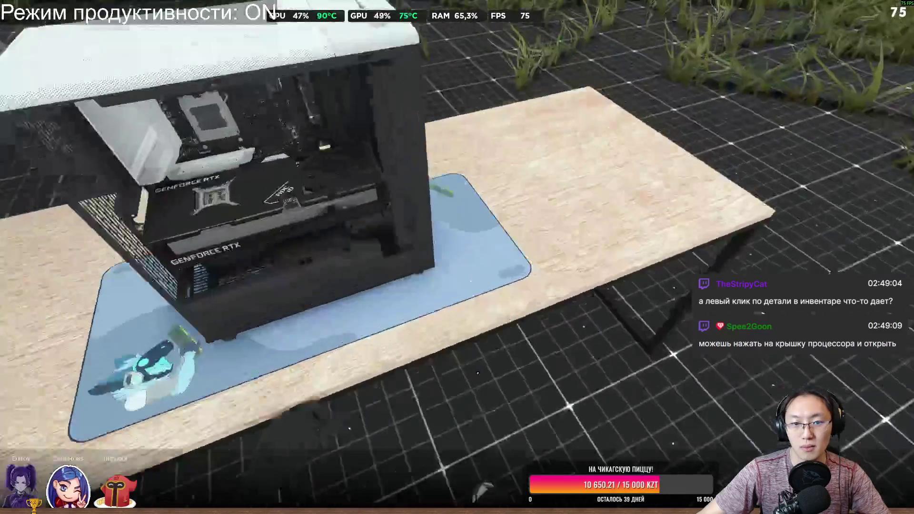
pyautogui.press('Tab')
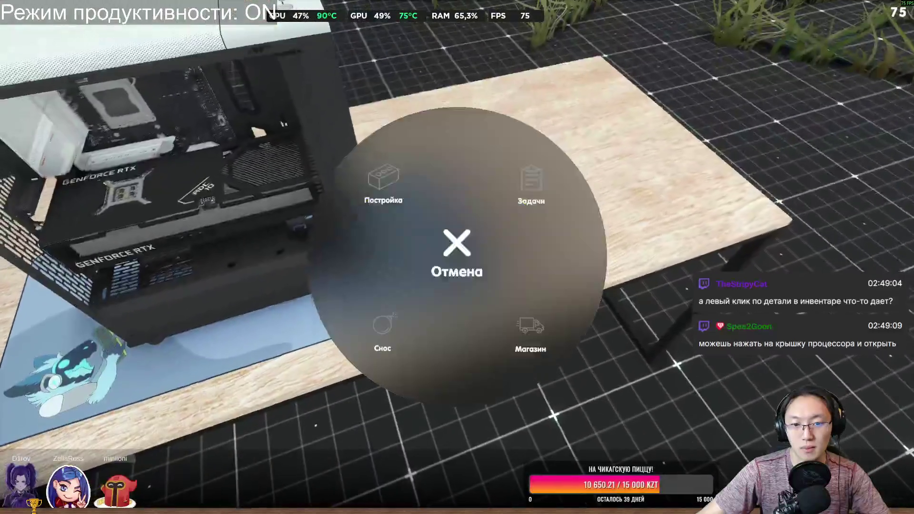
pyautogui.press('Escape')
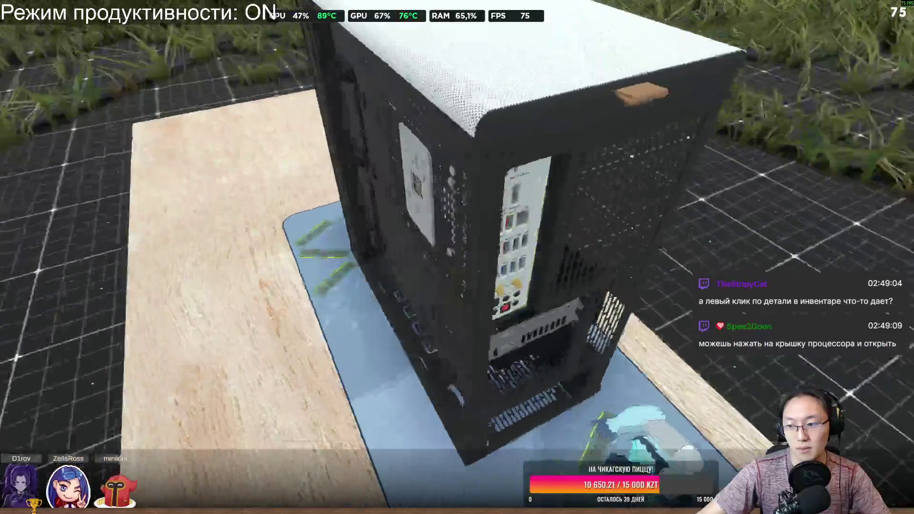
pyautogui.scroll(-5, 482, 140)
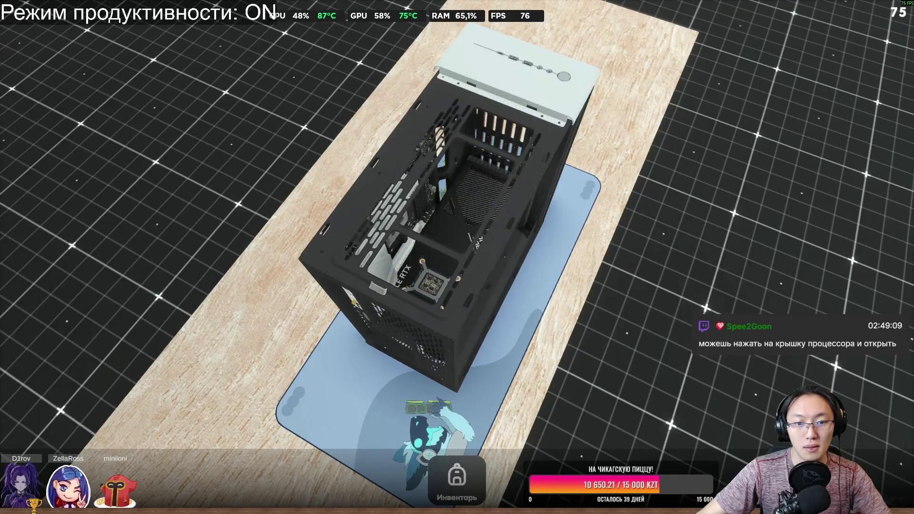
pyautogui.click(476, 486)
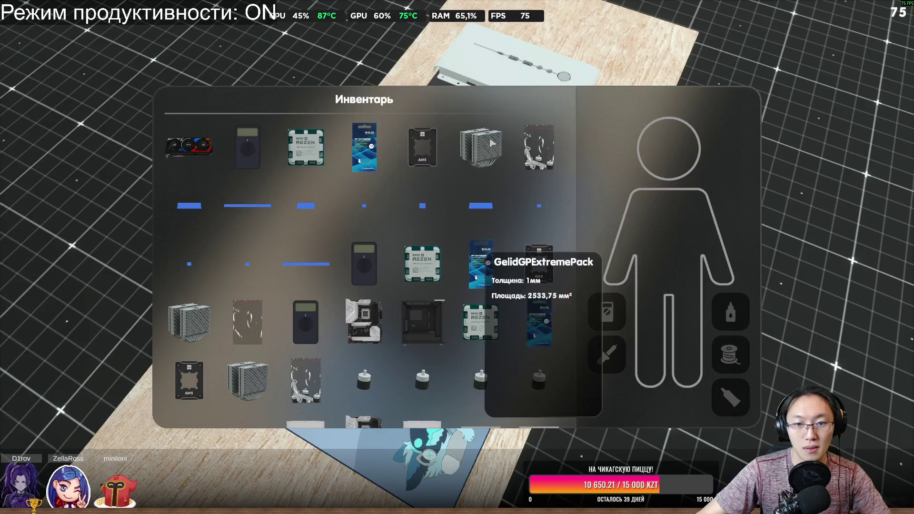
pyautogui.moveTo(312, 149)
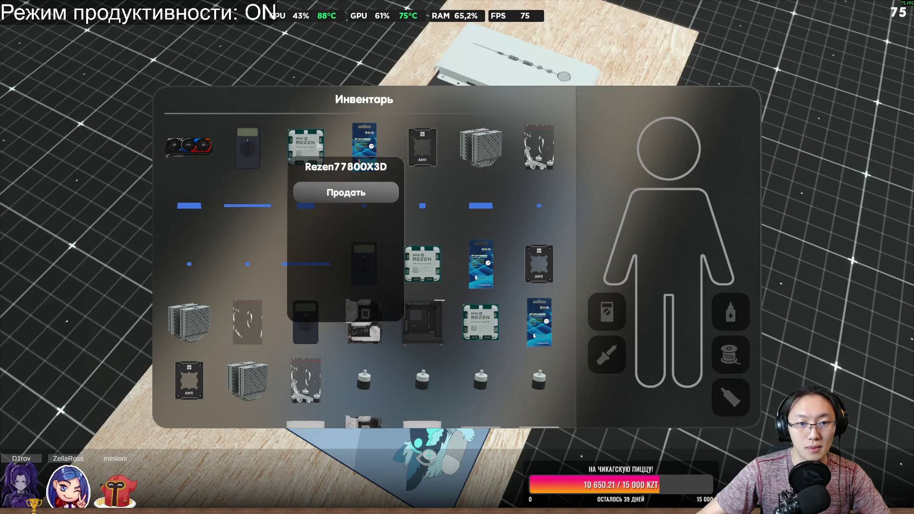
pyautogui.press('Escape')
pyautogui.moveTo(655, 199)
pyautogui.mouseDown()
pyautogui.moveTo(655, 281)
pyautogui.moveTo(620, 281)
pyautogui.mouseUp()
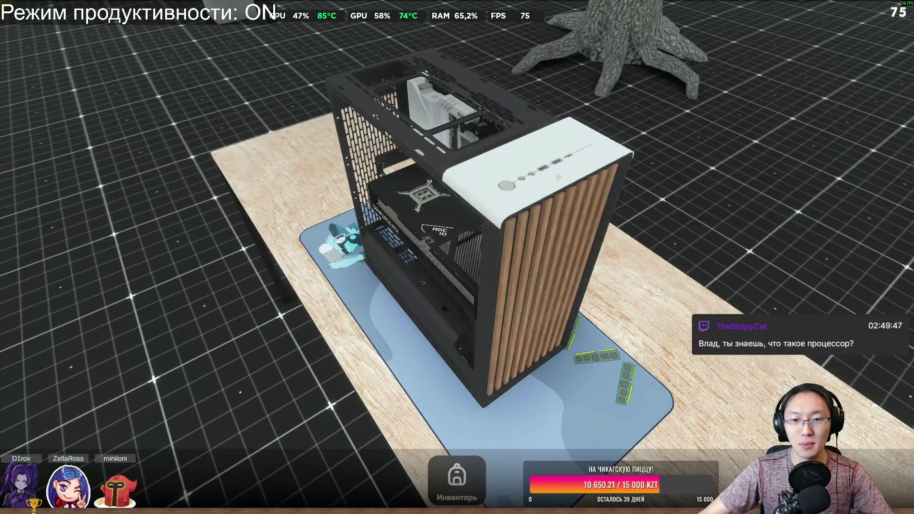
# Step: Dismantle the wood-slat Front Panel, check the motherboard's actions, and orbit around the case
pyautogui.click(559, 177)
pyautogui.click(654, 232)
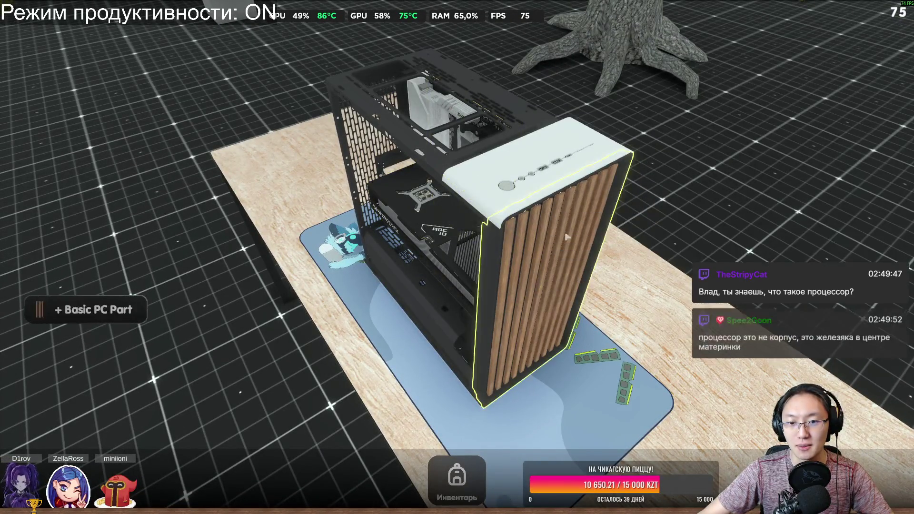
pyautogui.click(493, 265)
pyautogui.click(571, 267)
pyautogui.click(511, 158)
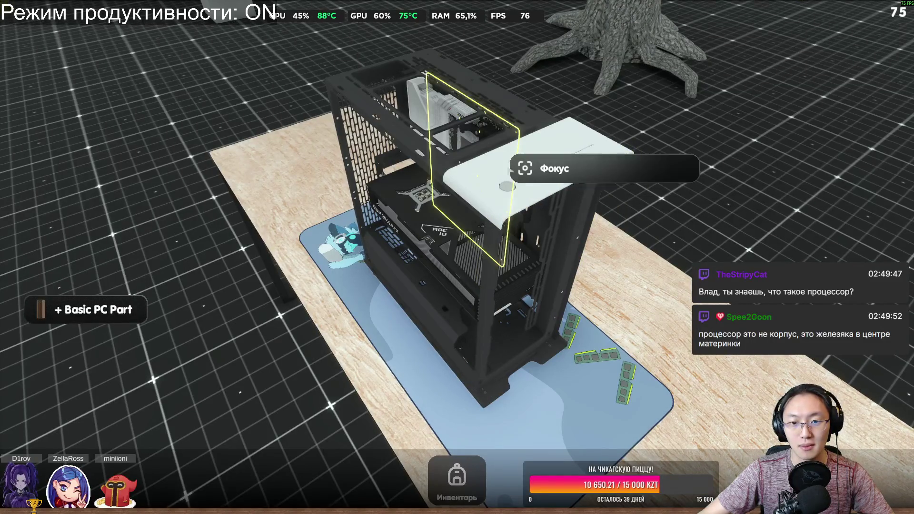
pyautogui.moveTo(497, 158); pyautogui.dragTo(286, 162)
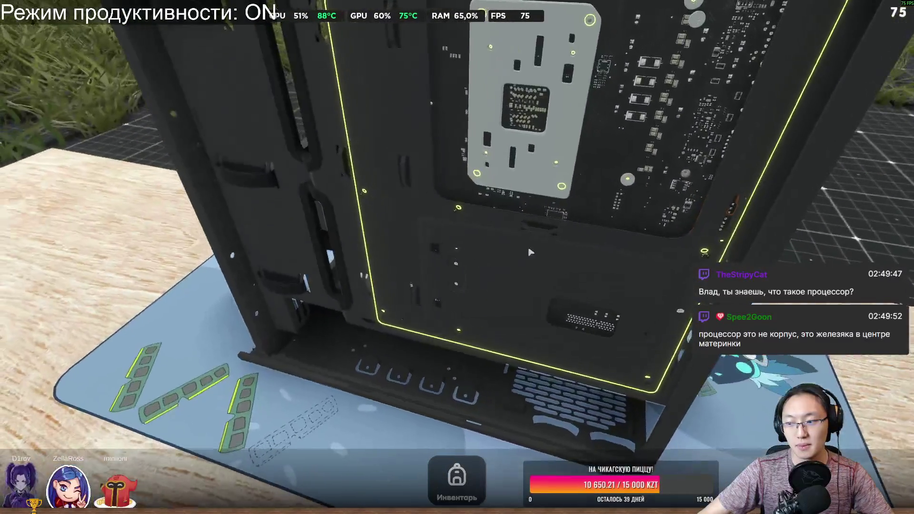
pyautogui.moveTo(432, 266); pyautogui.dragTo(285, 271)
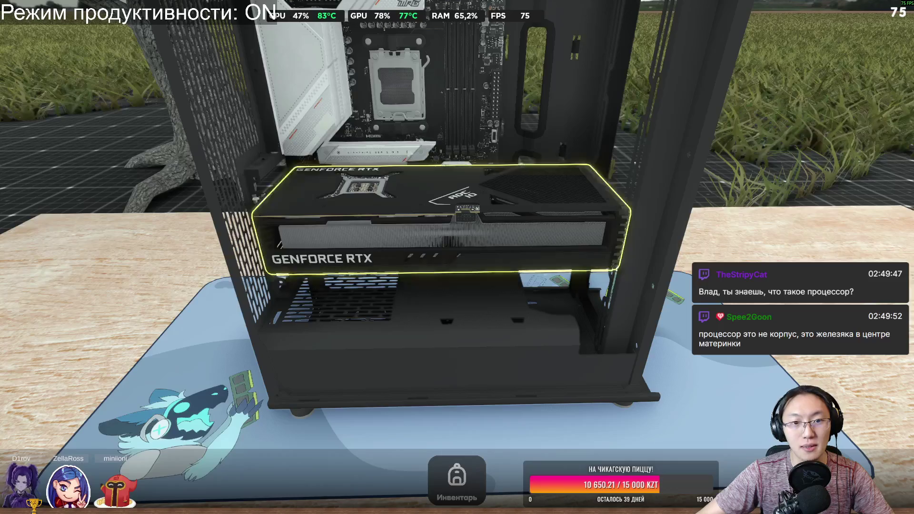
# Step: Dismantle the CPU Fixator from the socket, check the graphics card's actions, and back out with Esc
pyautogui.click(413, 119)
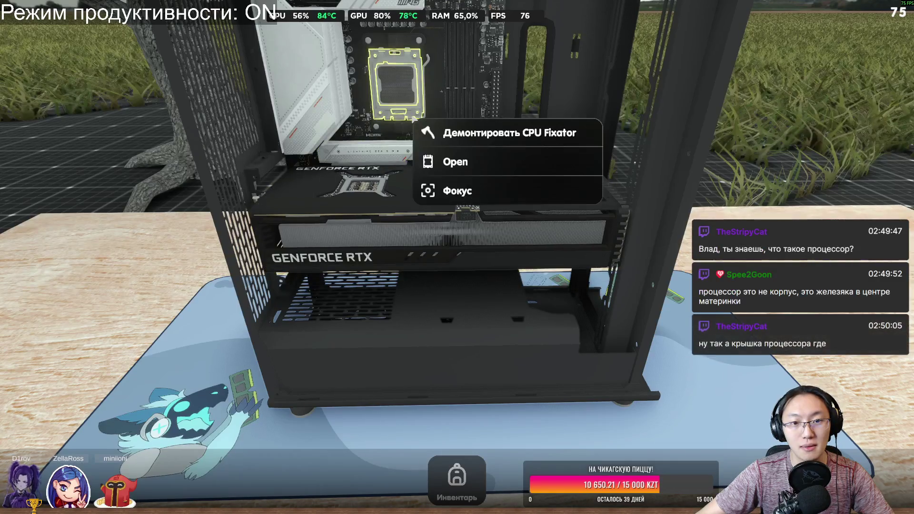
pyautogui.click(487, 138)
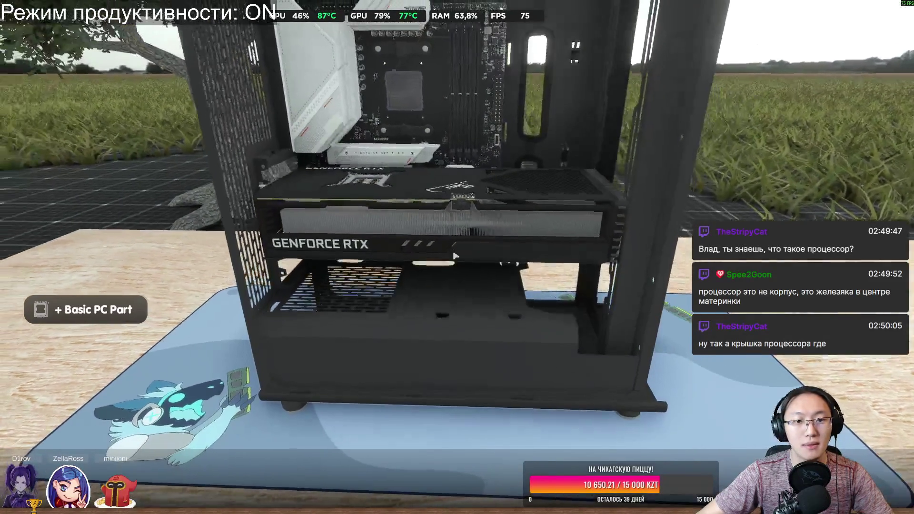
pyautogui.click(394, 220)
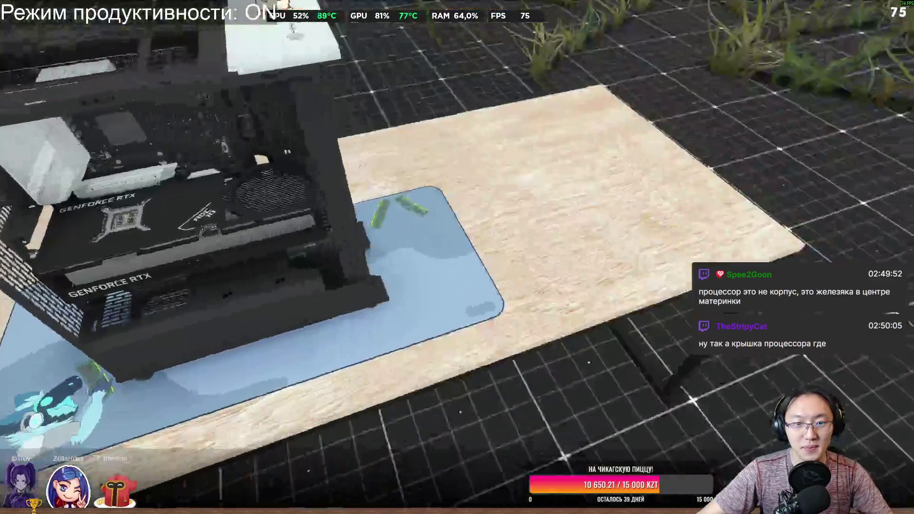
pyautogui.click(362, 163)
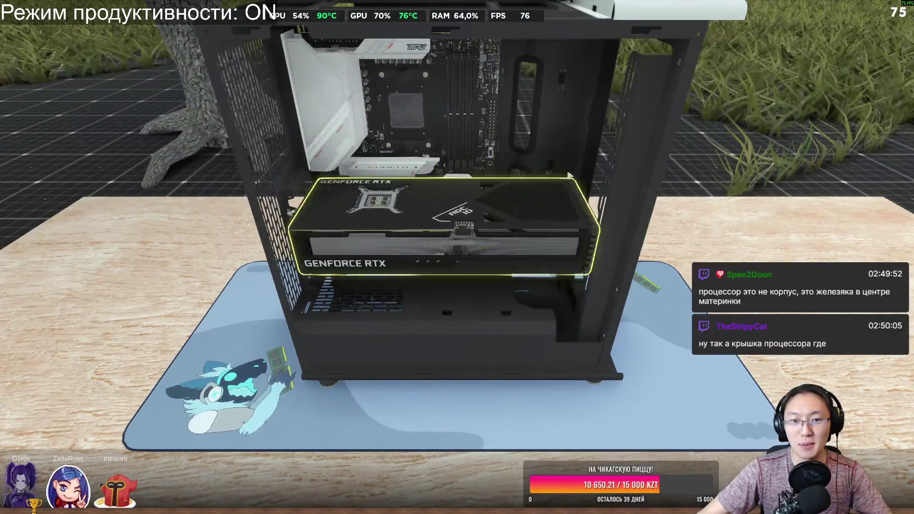
pyautogui.click(570, 175)
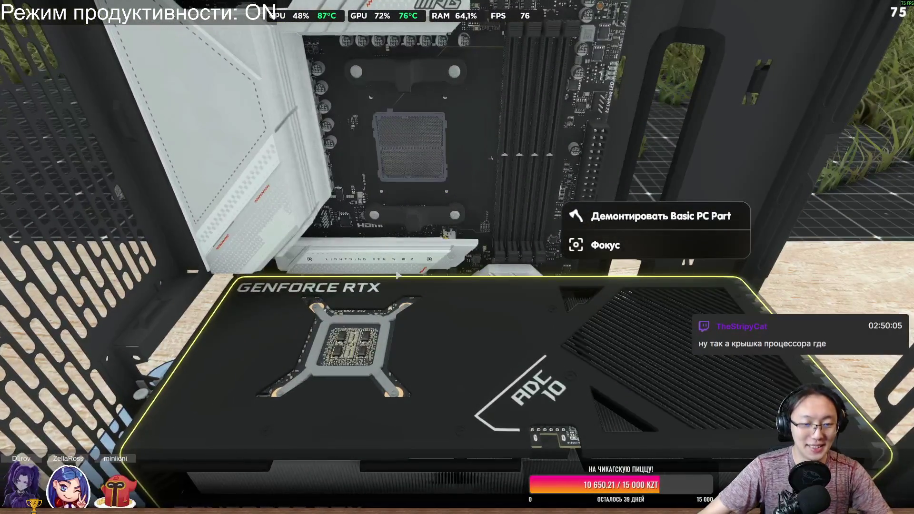
pyautogui.press('Escape')
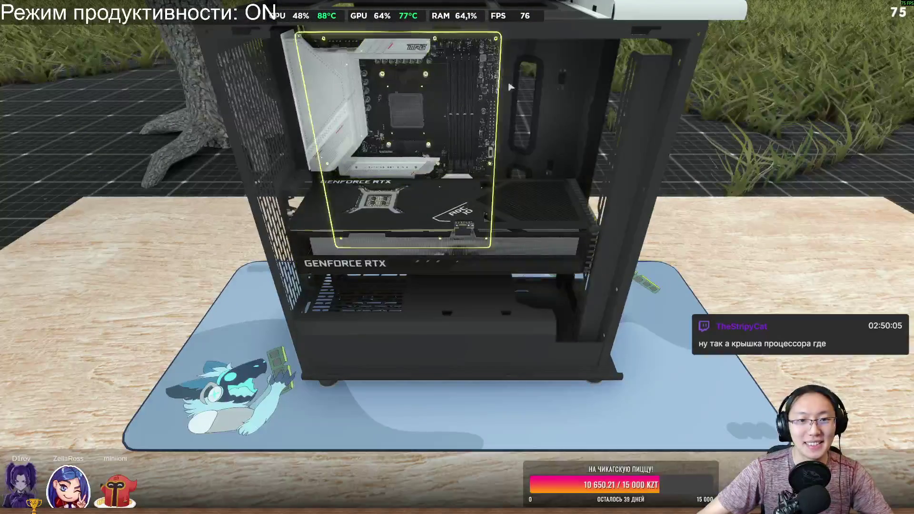
# Step: Check the part actions near the motherboard and the Ryzen processor's options in the inventory
pyautogui.scroll(5, 476, 166)
pyautogui.rightClick(513, 132)
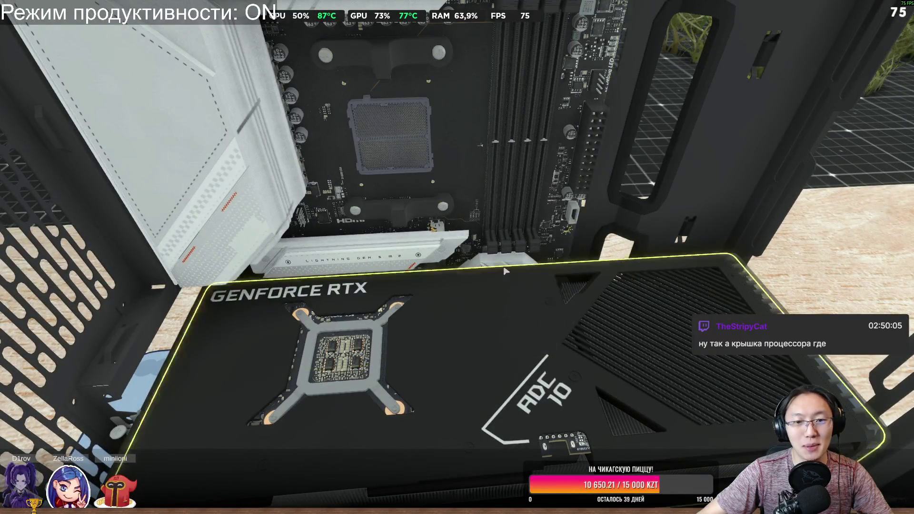
pyautogui.press('Tab')
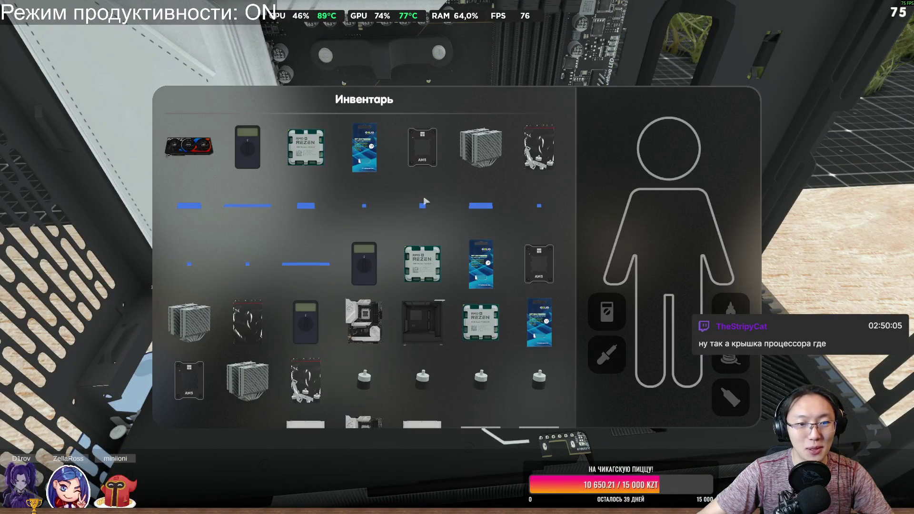
pyautogui.rightClick(307, 161)
pyautogui.press('Tab')
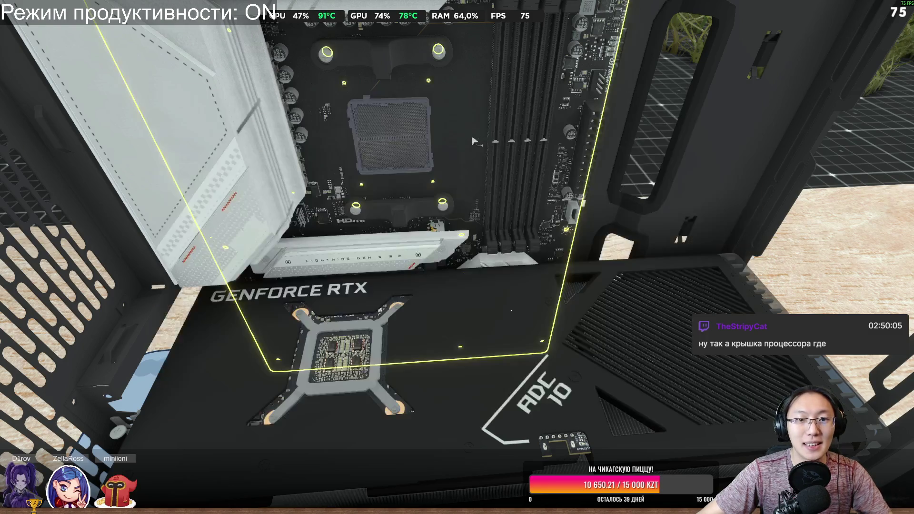
# Step: Remove the cooler mounting brackets below and above the CPU socket as Basic PC Parts
pyautogui.rightClick(403, 213)
pyautogui.click(433, 225)
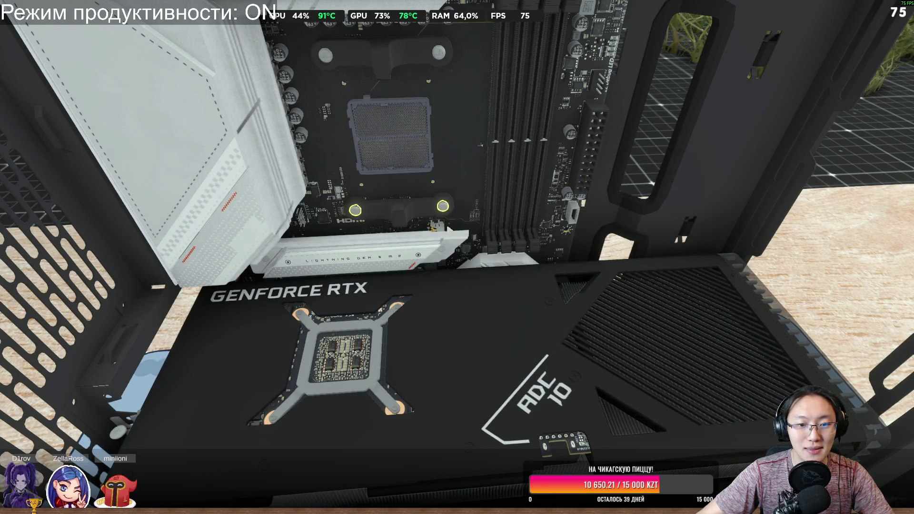
pyautogui.rightClick(402, 69)
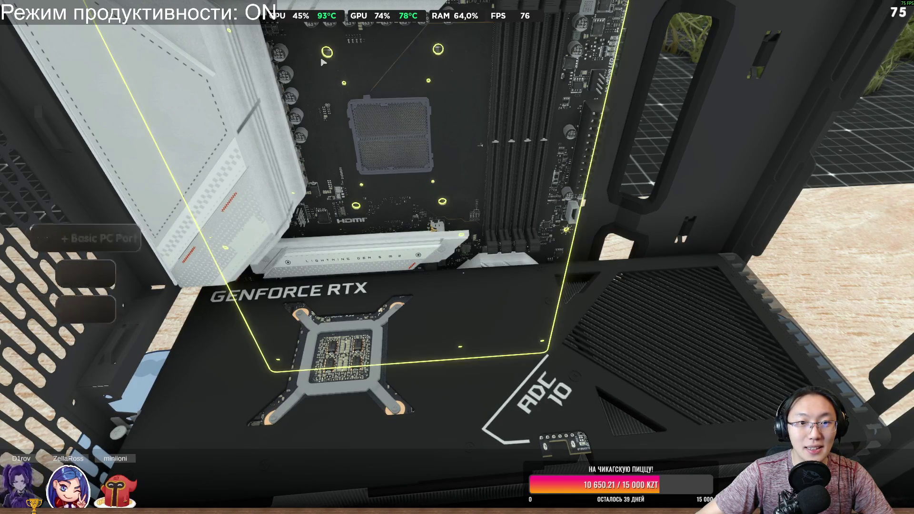
pyautogui.rightClick(450, 161)
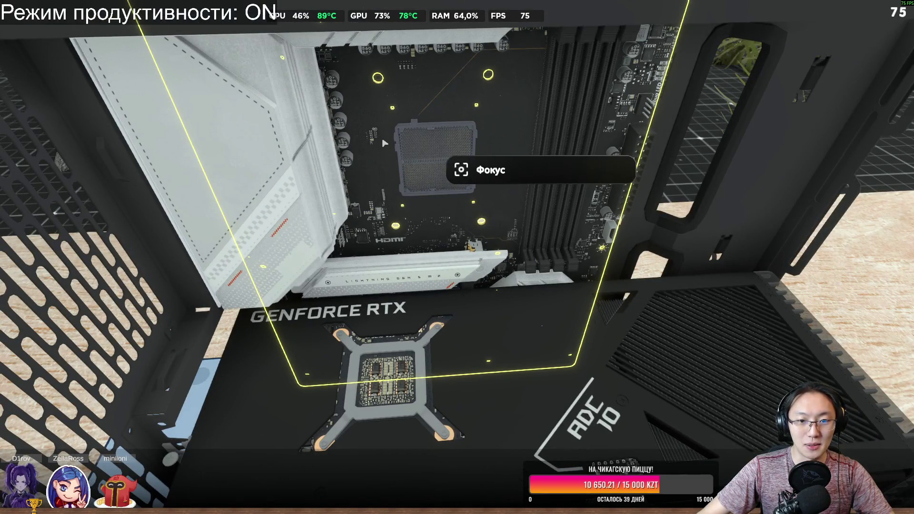
pyautogui.click(421, 152)
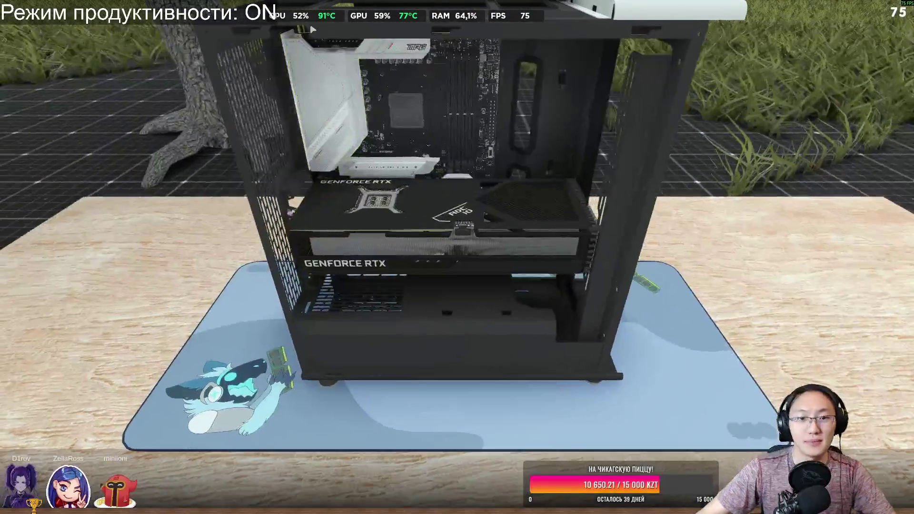
# Step: Check the motherboard's actions and the Ryzen sell option without selling, then inspect the empty socket area
pyautogui.click(404, 95)
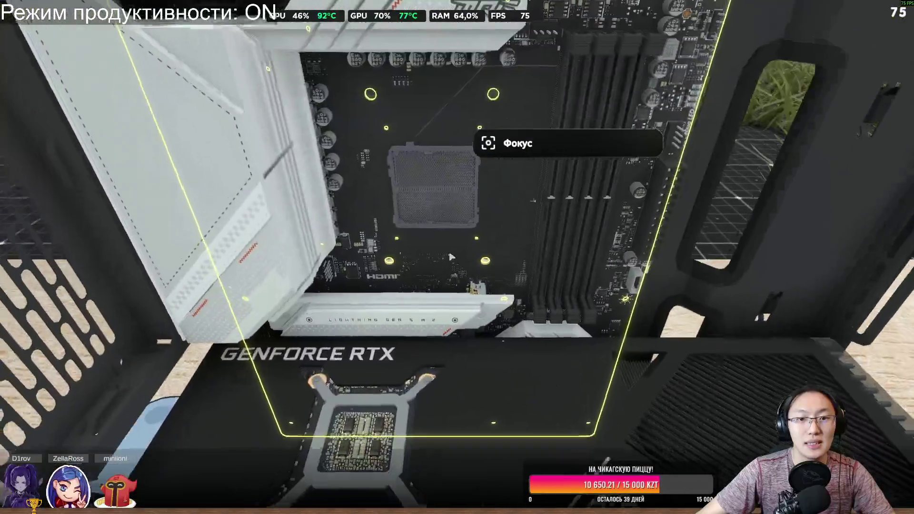
pyautogui.press('Tab')
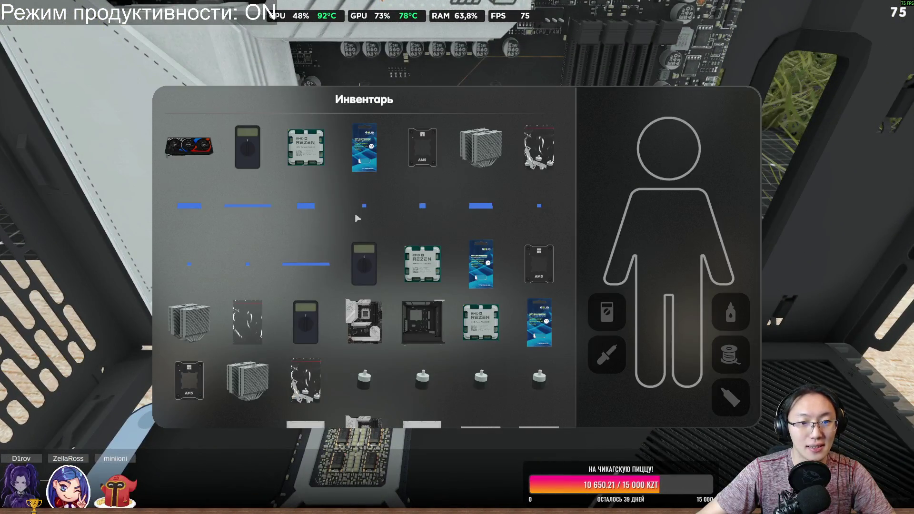
pyautogui.rightClick(307, 163)
pyautogui.click(310, 154)
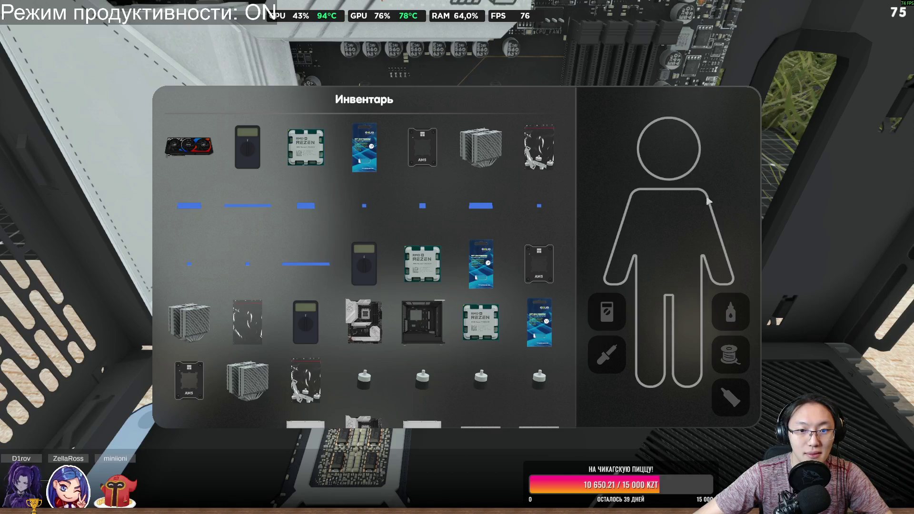
pyautogui.press('Escape')
pyautogui.click(432, 177)
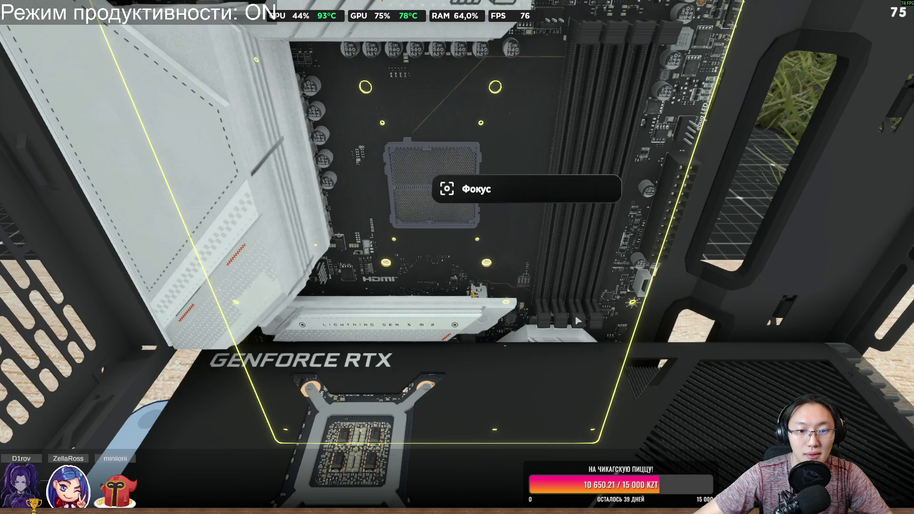
pyautogui.click(494, 202)
pyautogui.click(532, 220)
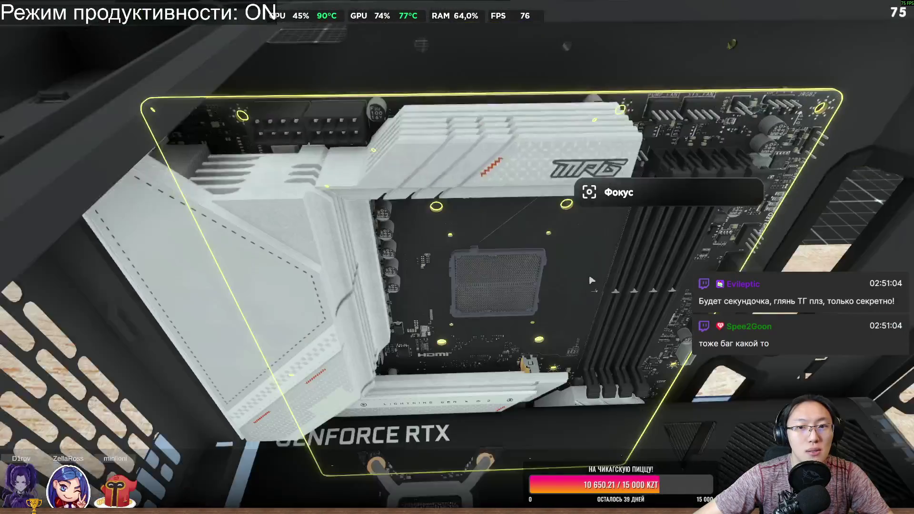
pyautogui.click(577, 183)
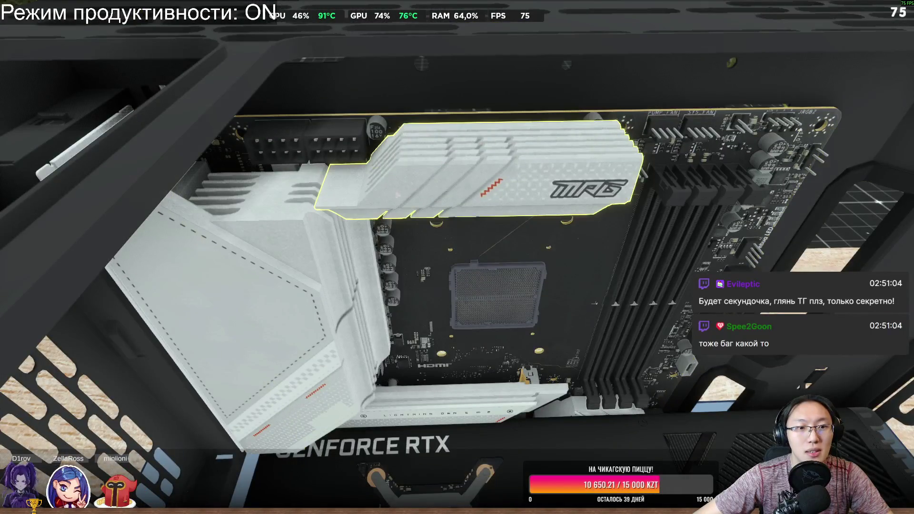
pyautogui.click(590, 307)
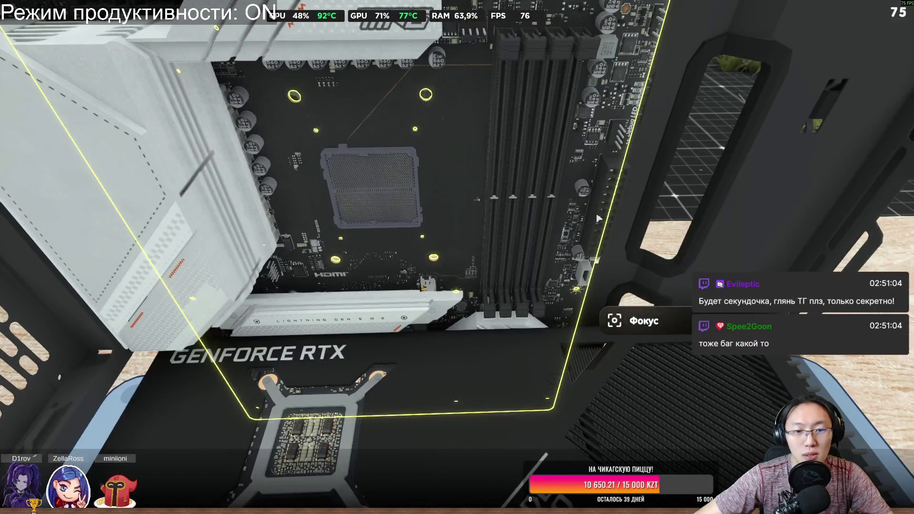
pyautogui.moveTo(599, 218)
pyautogui.mouseDown()
pyautogui.moveTo(362, 200)
pyautogui.moveTo(527, 218)
pyautogui.mouseUp()
pyautogui.click(527, 218)
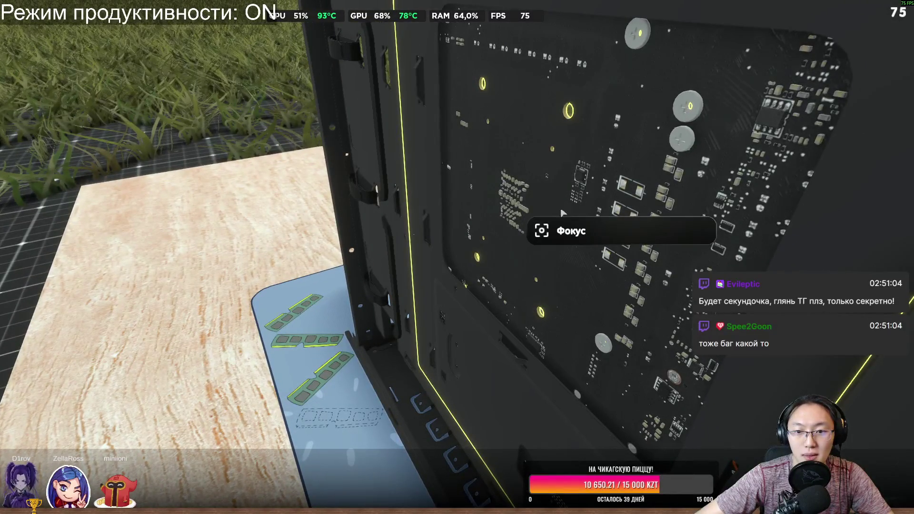
pyautogui.moveTo(709, 125)
pyautogui.mouseDown()
pyautogui.moveTo(643, 200)
pyautogui.moveTo(603, 268)
pyautogui.mouseUp()
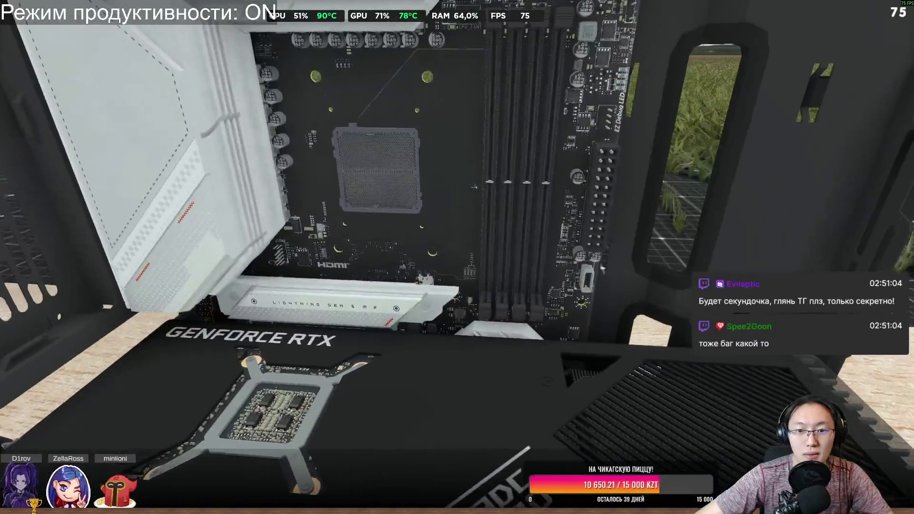
pyautogui.scroll(-5, 377, 201)
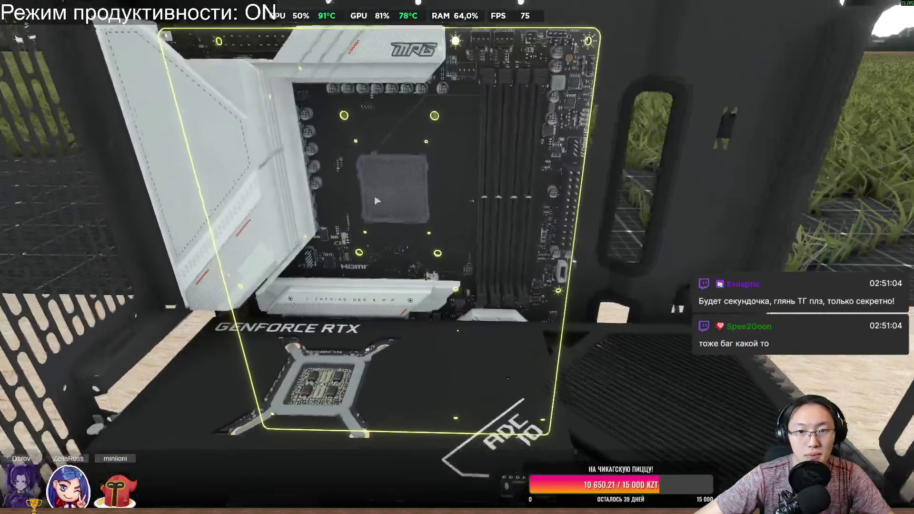
pyautogui.moveTo(377, 201); pyautogui.dragTo(458, 259)
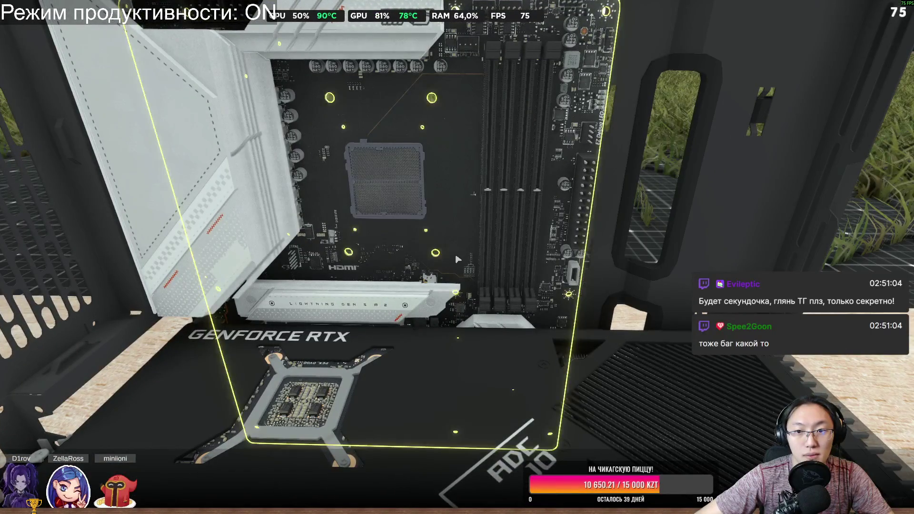
pyautogui.moveTo(458, 259); pyautogui.dragTo(493, 228)
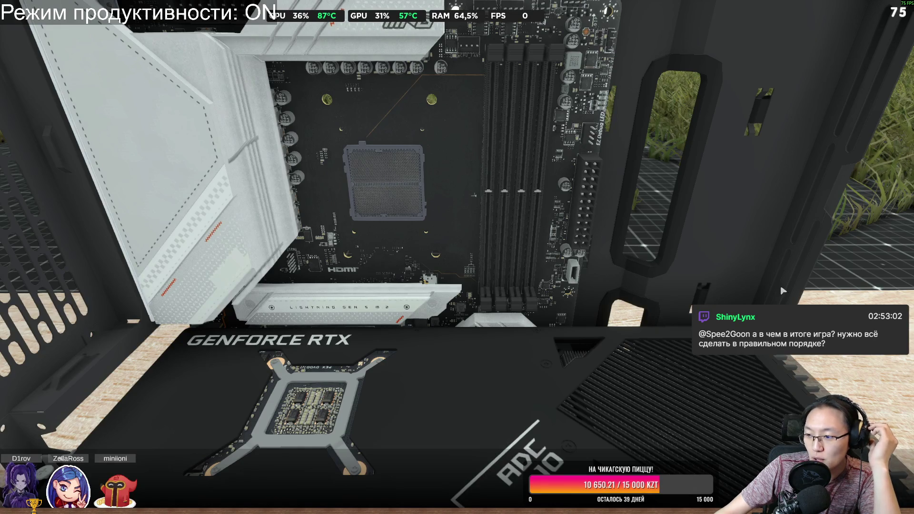
pyautogui.scroll(-1, 457, 257)
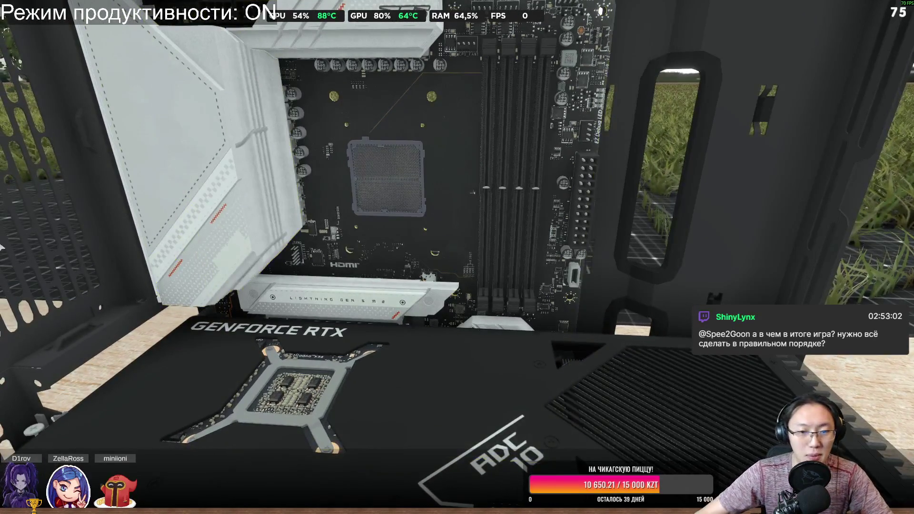
# Step: Open the inventory, dismiss the Rezen7800X3D sell option, and close it again
pyautogui.press('Tab')
pyautogui.click(417, 267)
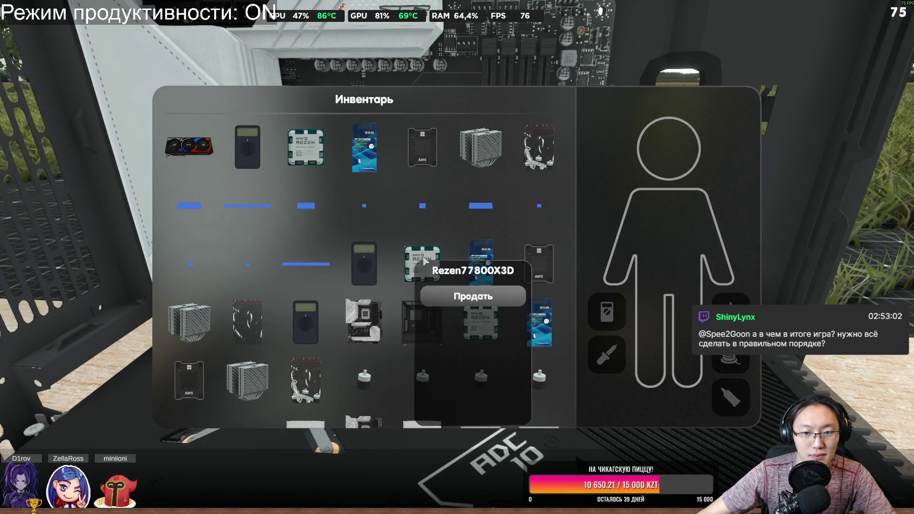
pyautogui.click(307, 143)
pyautogui.press('Tab')
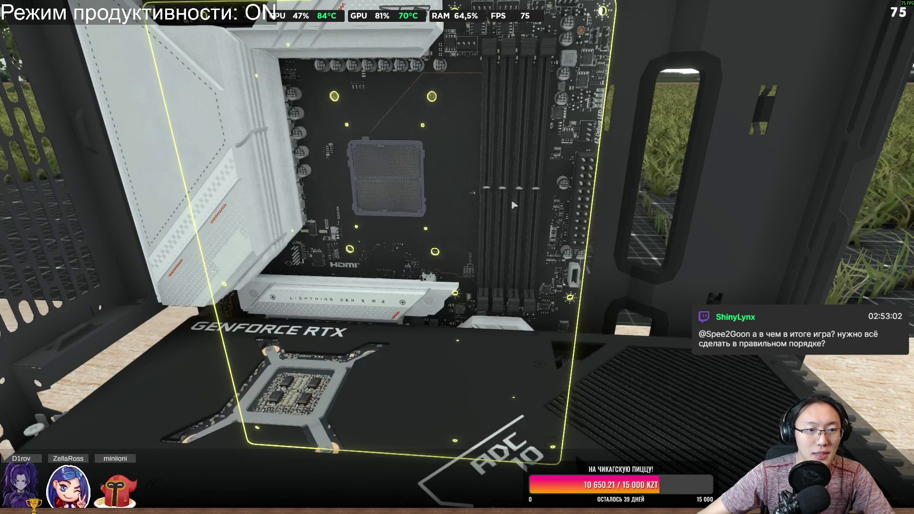
# Step: Orbit the camera to side and front views of the case, then reopen the inventory
pyautogui.scroll(2, 514, 214)
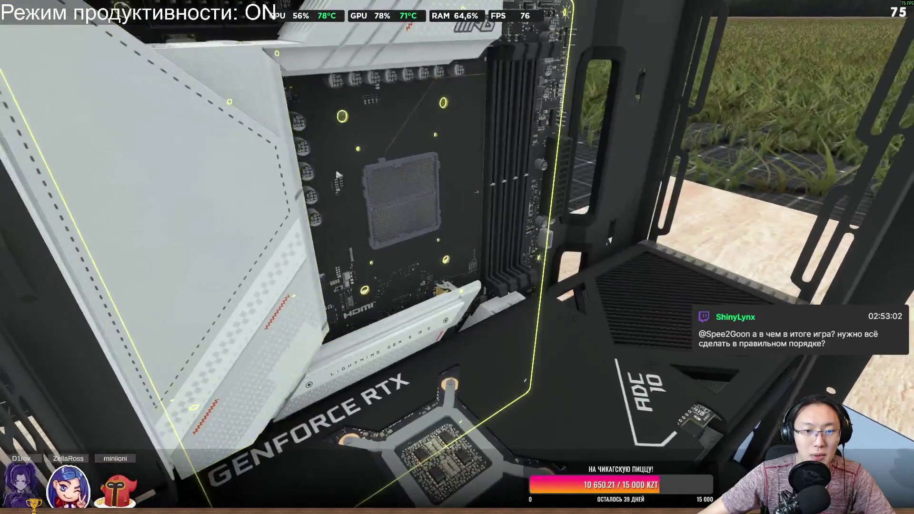
pyautogui.scroll(-5, 409, 177)
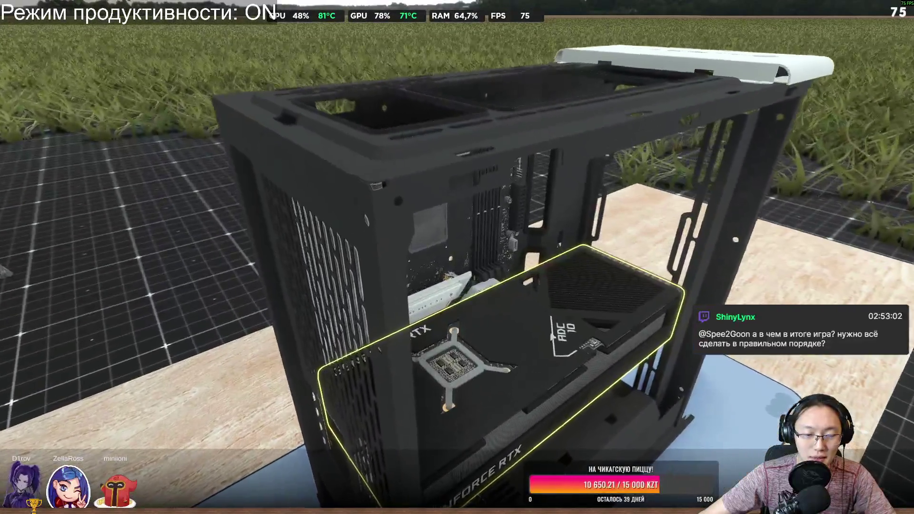
pyautogui.moveTo(552, 335); pyautogui.dragTo(620, 356)
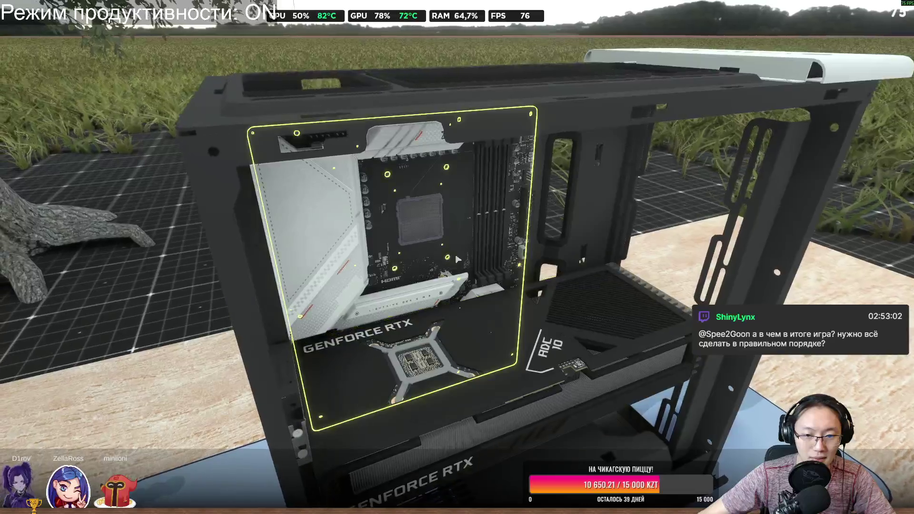
pyautogui.scroll(-5, 620, 356)
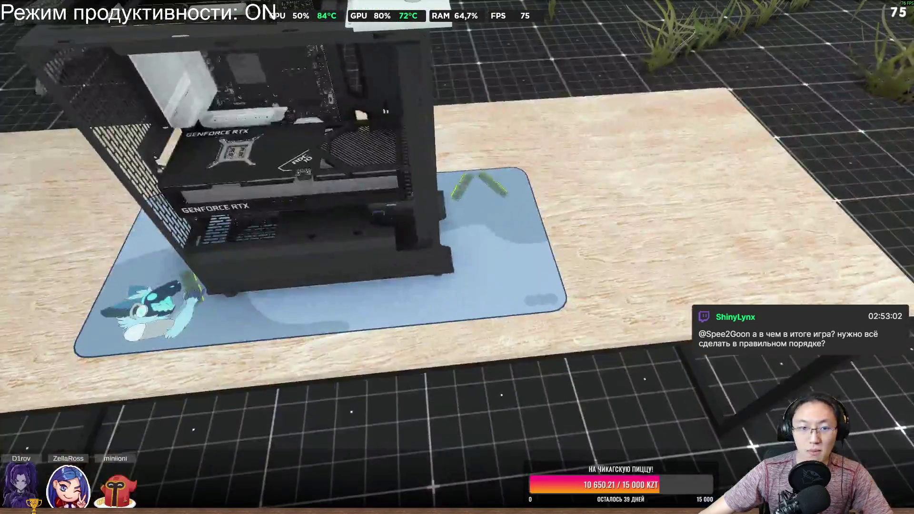
pyautogui.click(453, 247)
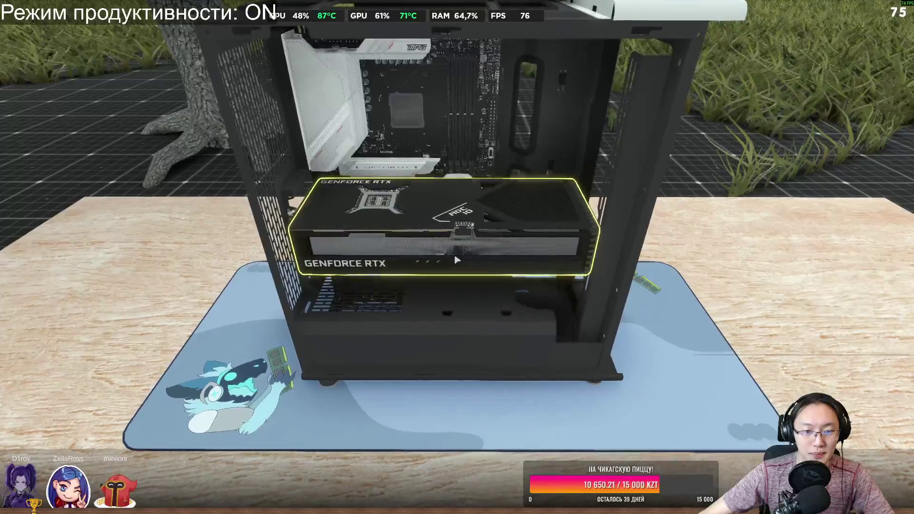
pyautogui.press('Tab')
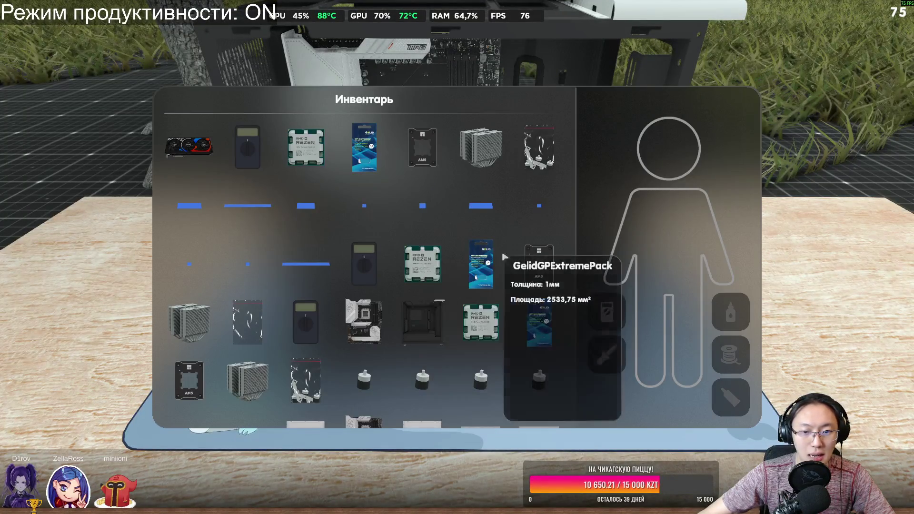
# Step: Check the mounting package's Unpack option, dismiss the Мультиметр AEC 120 details, and close the inventory
pyautogui.rightClick(538, 148)
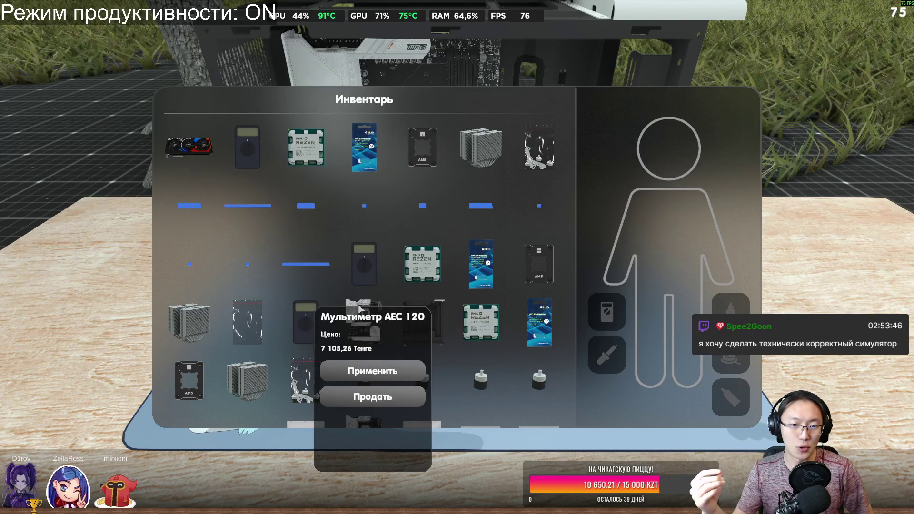
pyautogui.click(827, 196)
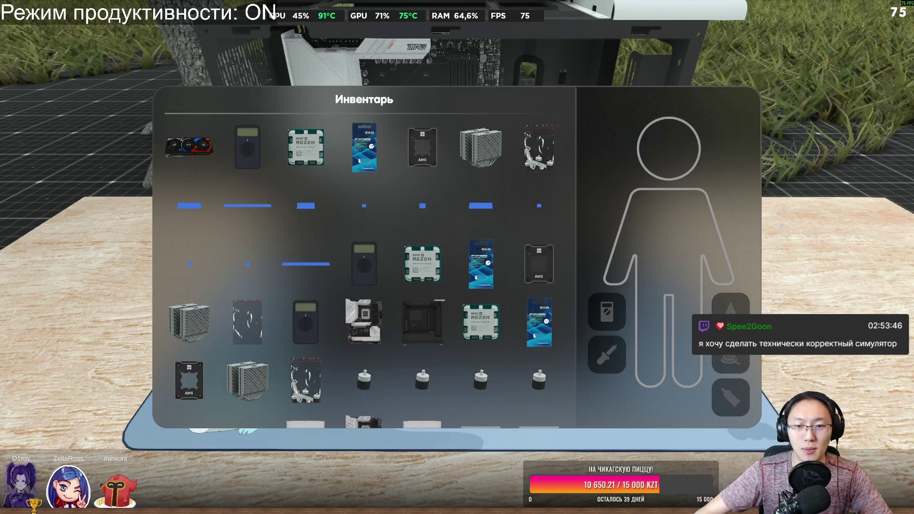
pyautogui.press('Tab')
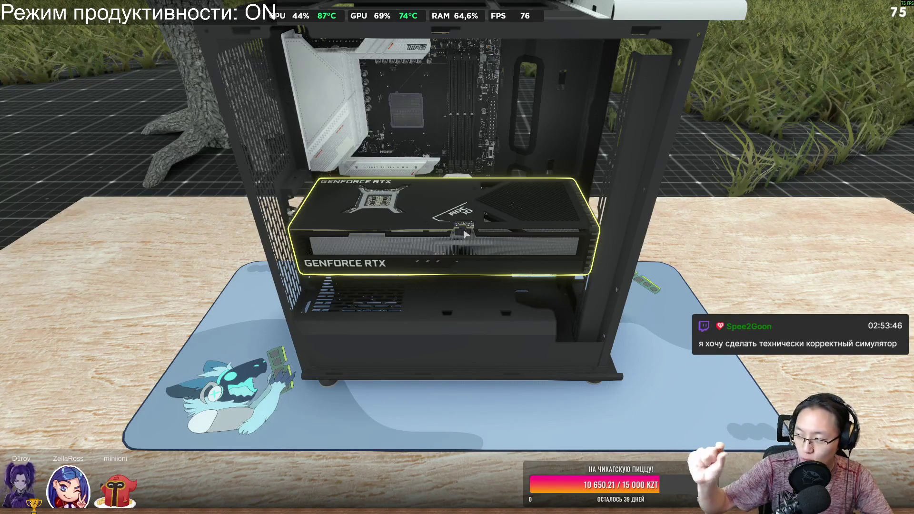
# Step: Orbit around the assembled PC case to see its rear, then zoom out to the desk, tree and field
pyautogui.moveTo(464, 234); pyautogui.dragTo(572, 224)
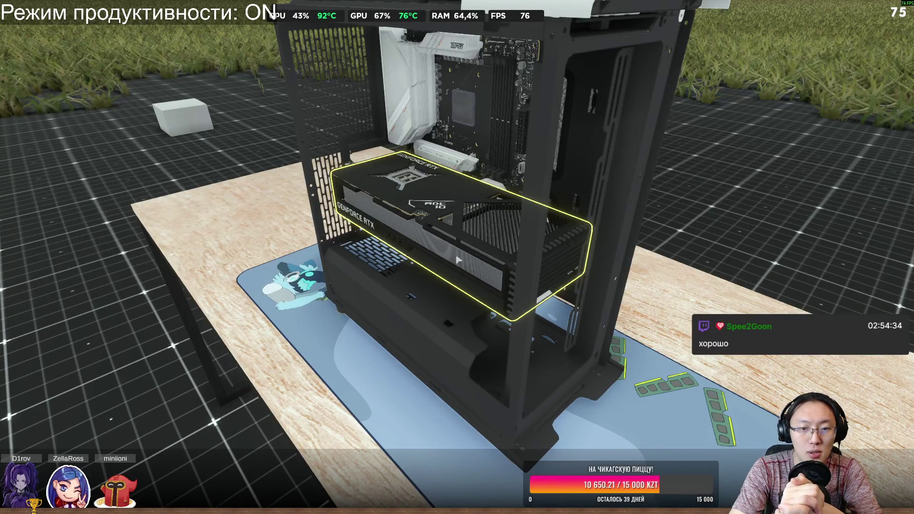
pyautogui.moveTo(457, 260)
pyautogui.mouseDown()
pyautogui.moveTo(343, 260)
pyautogui.moveTo(428, 260)
pyautogui.mouseUp()
pyautogui.scroll(-5, 457, 257)
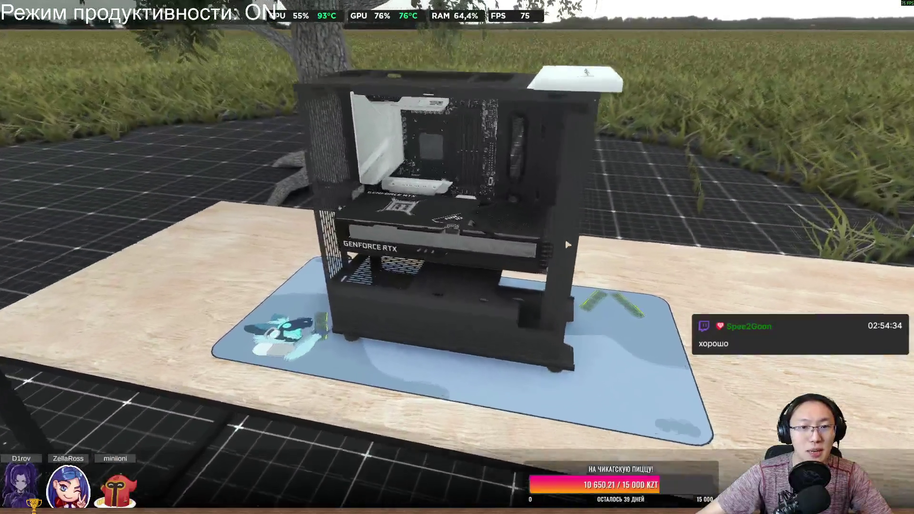
pyautogui.scroll(3, 568, 245)
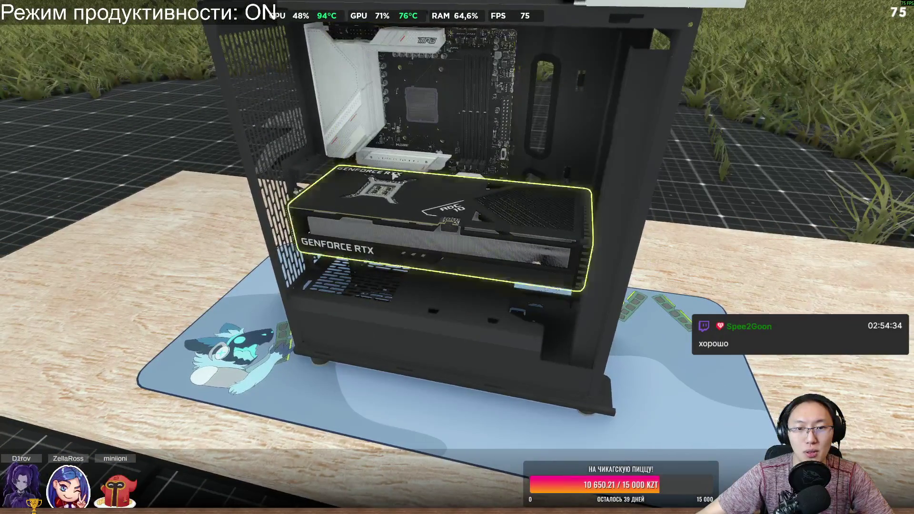
pyautogui.scroll(-3, 457, 257)
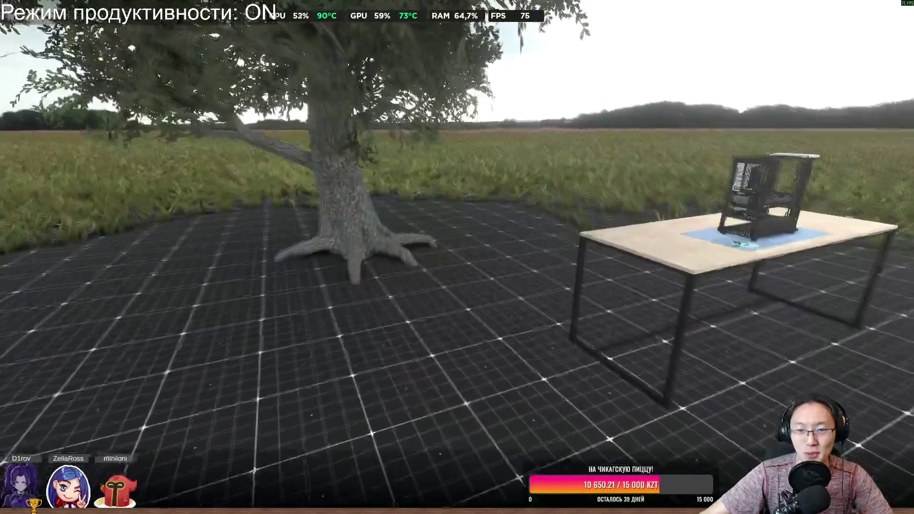
pyautogui.press('Escape')
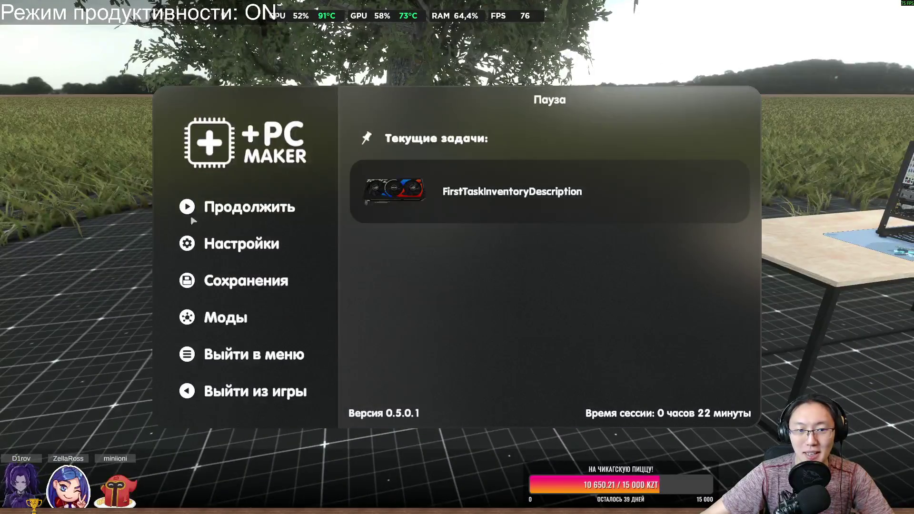
pyautogui.click(248, 200)
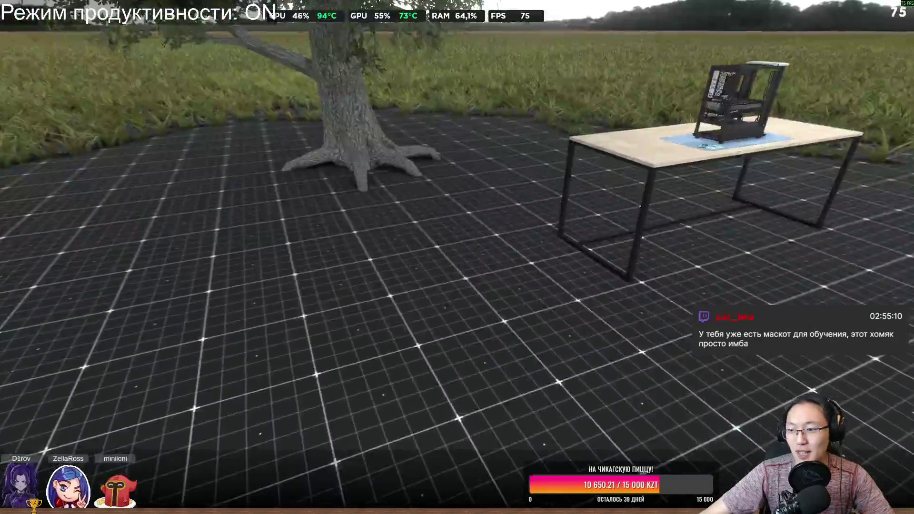
# Step: Approach the desk, pause and resume the game, then switch to Steam and minimize it
pyautogui.press('Escape')
pyautogui.press('Escape')
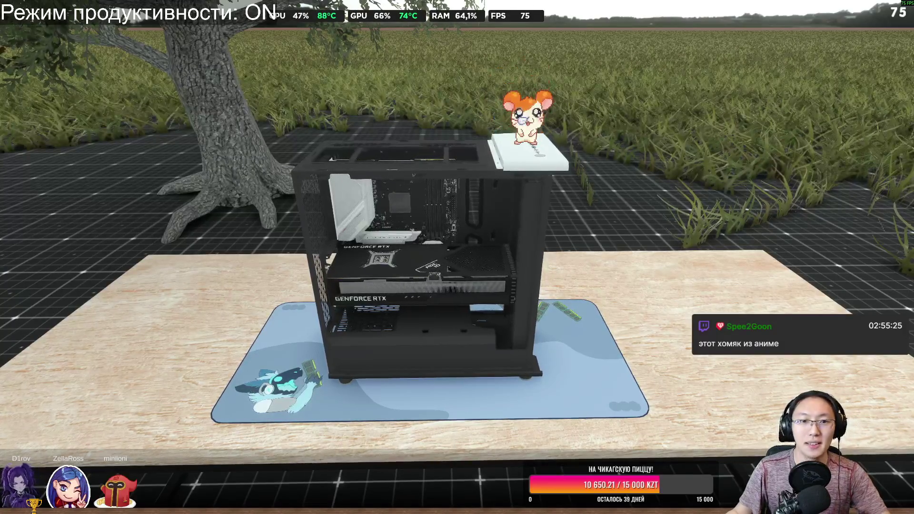
pyautogui.press('Escape')
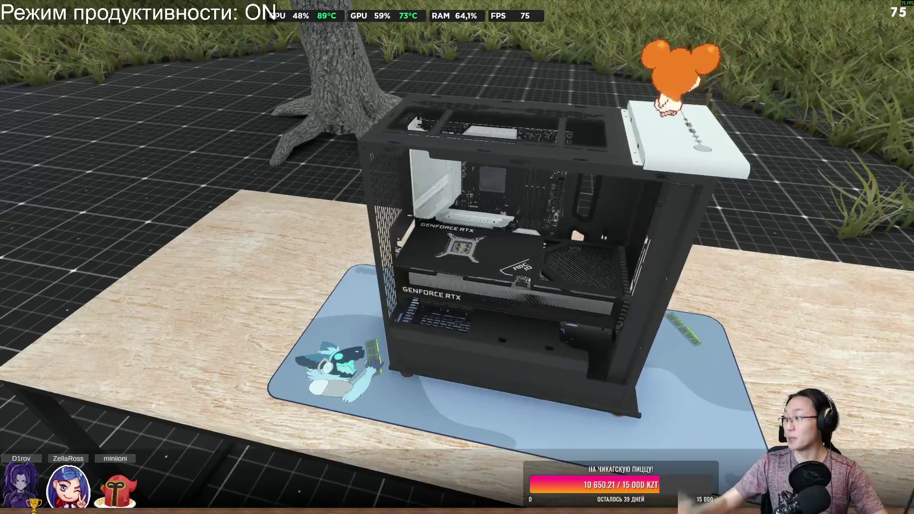
pyautogui.press('Escape')
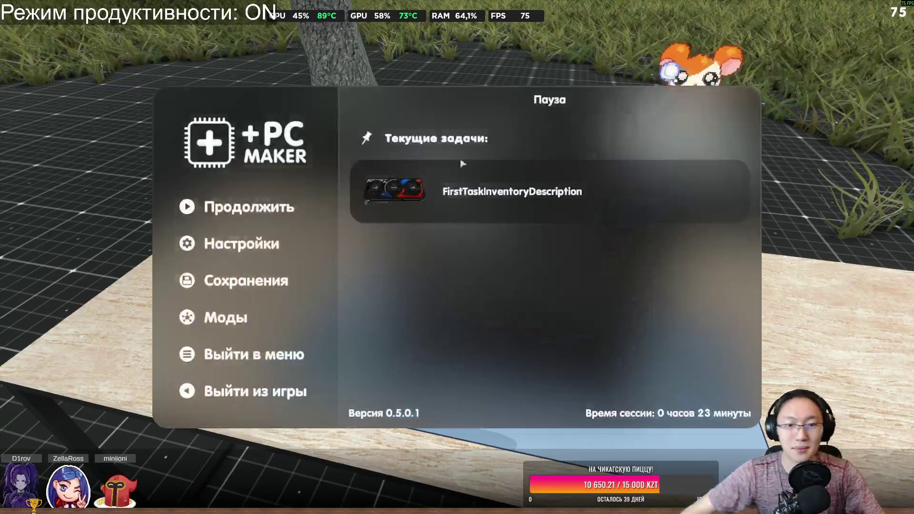
pyautogui.press('Escape')
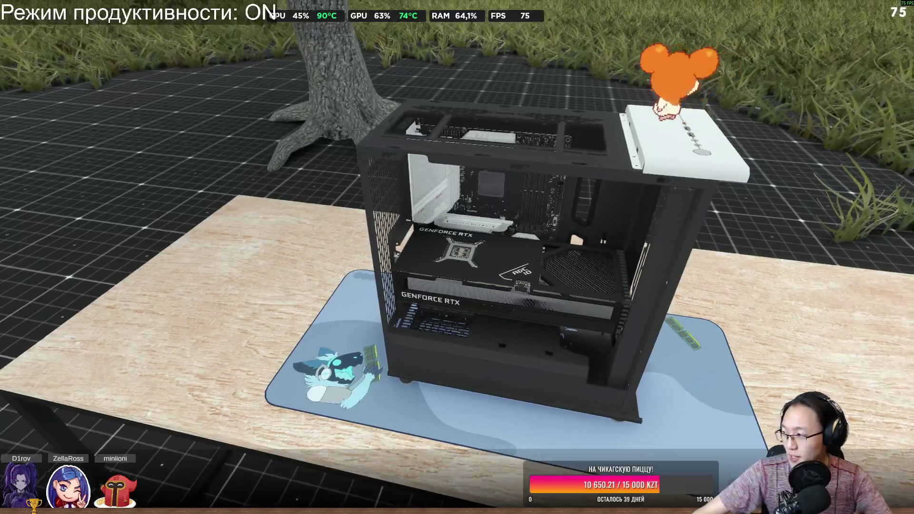
pyautogui.hotkey('alt', 'Tab')
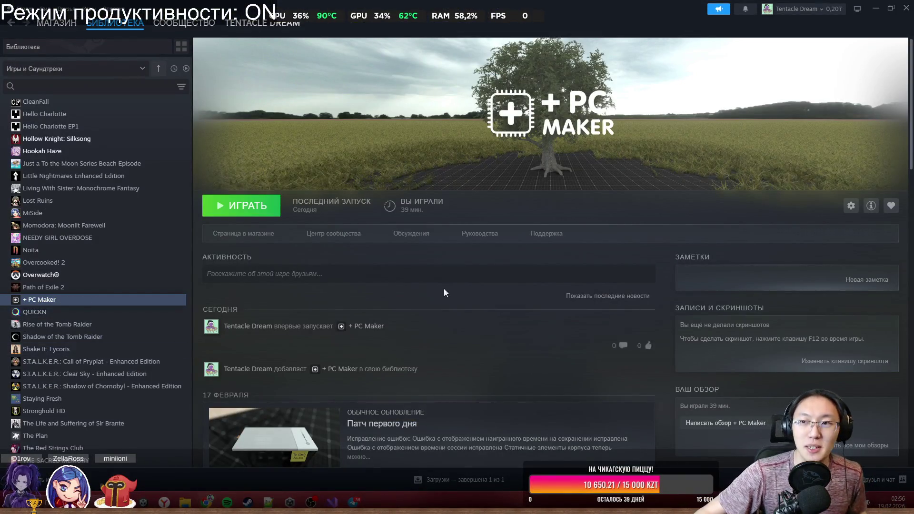
pyautogui.click(907, 8)
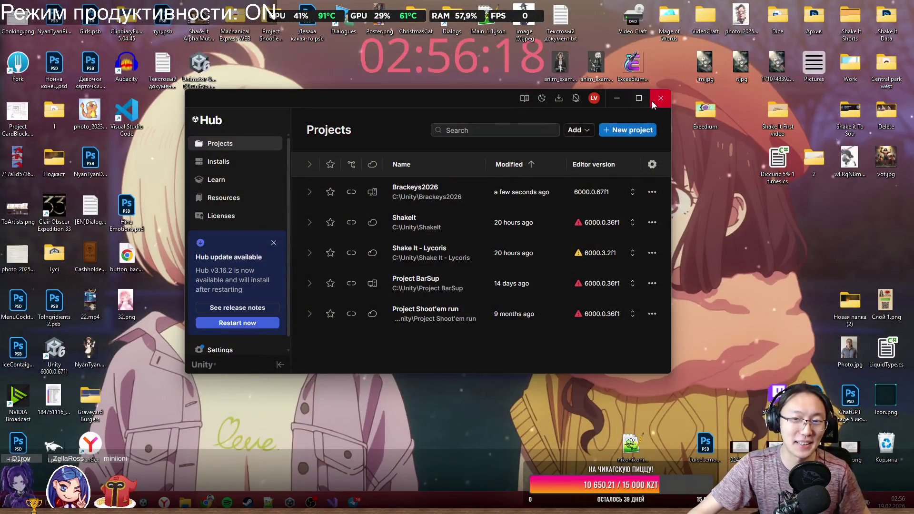
# Step: Close Unity Hub, relaunch it from the taskbar, and open the Brackeys2026 project
pyautogui.click(661, 98)
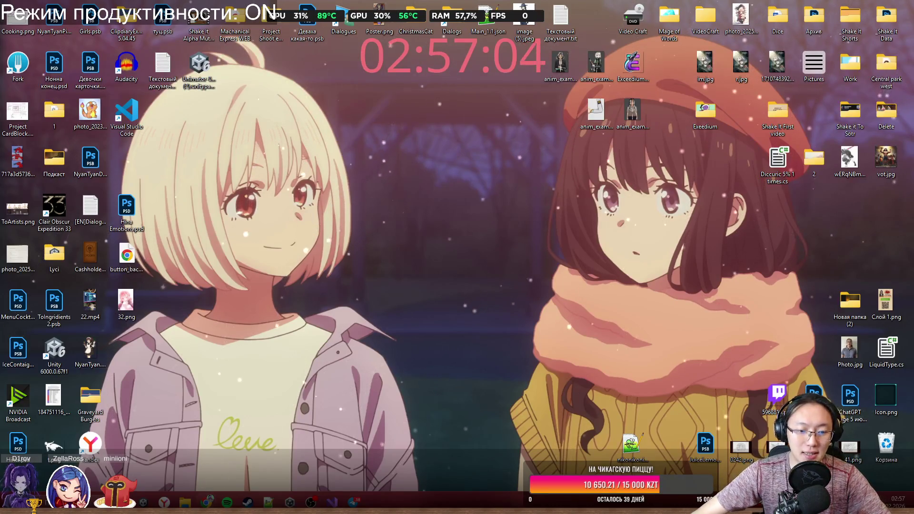
pyautogui.click(290, 501)
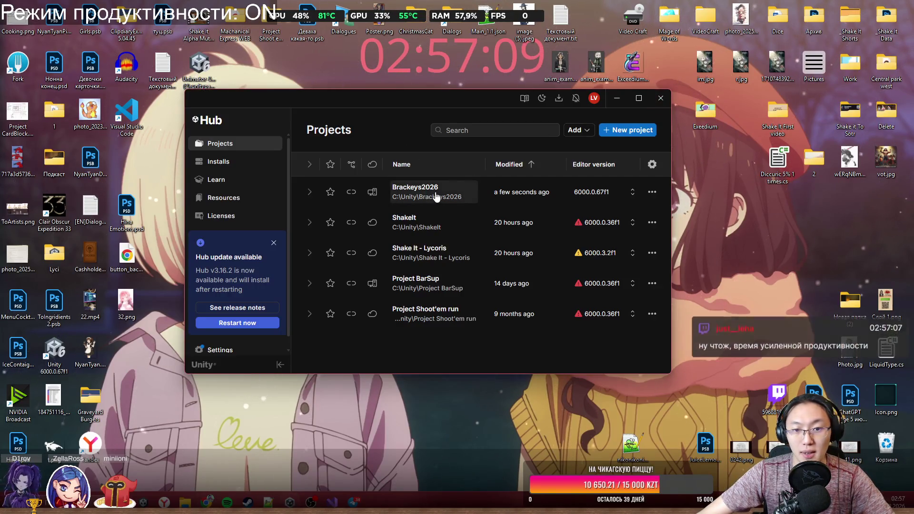
pyautogui.click(435, 192)
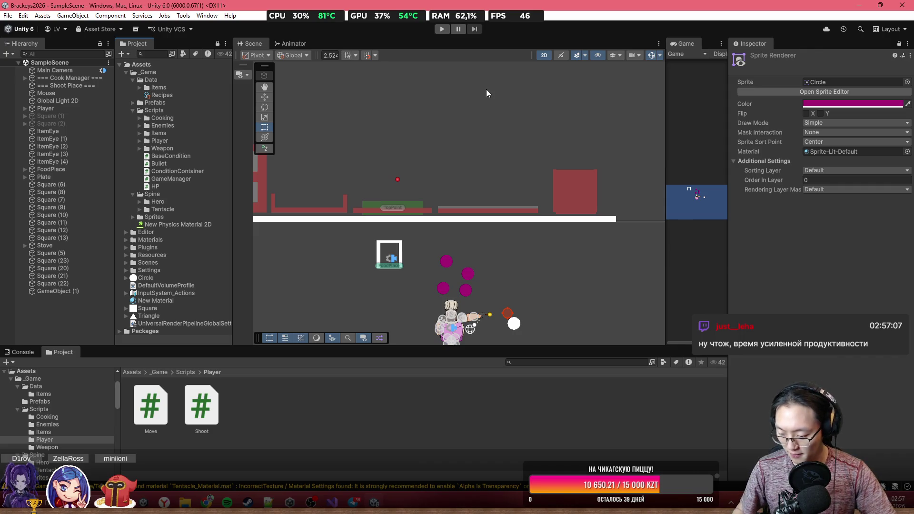
# Step: Zoom the Scene view in and out and pan to show the kitchen level's top edge
pyautogui.scroll(2, 430, 243)
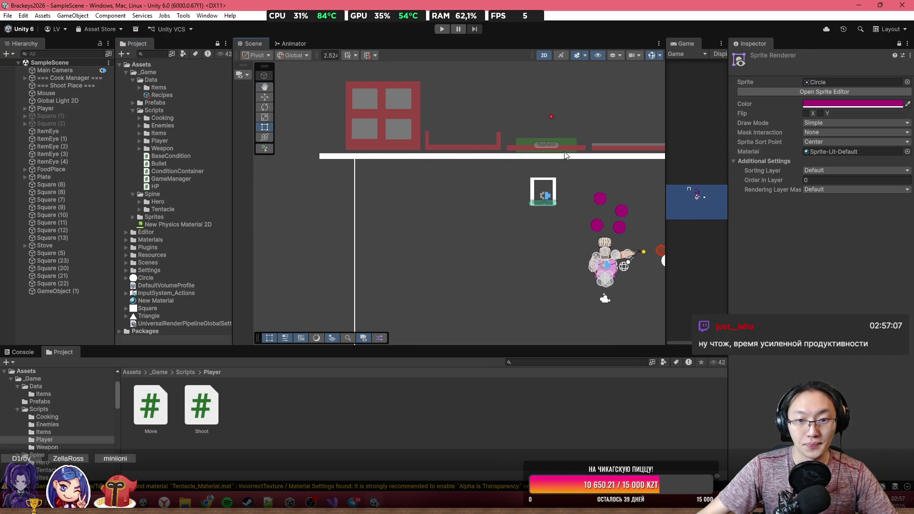
pyautogui.scroll(1, 559, 235)
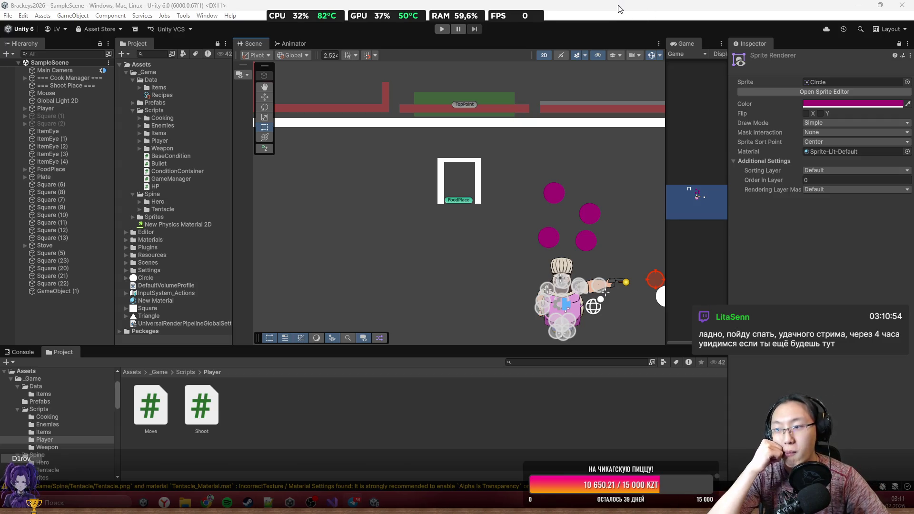
pyautogui.scroll(2, 530, 246)
pyautogui.scroll(-6, 529, 245)
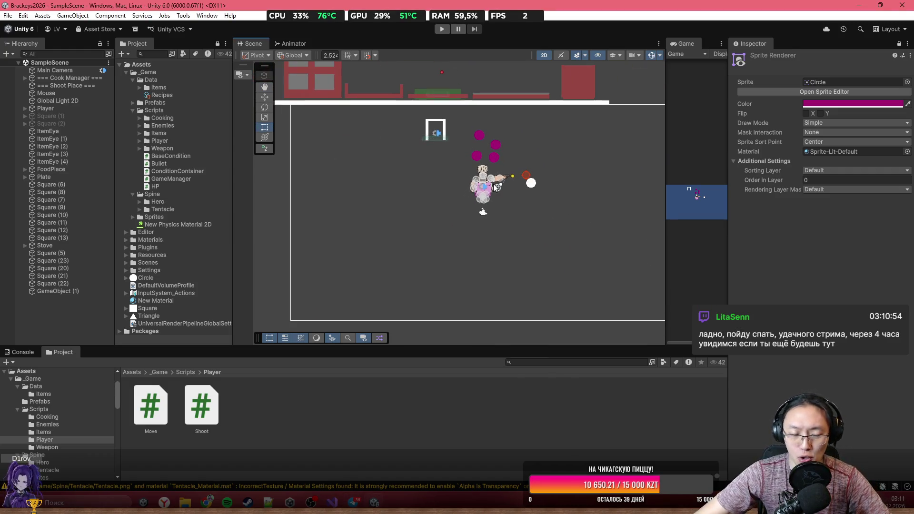
pyautogui.scroll(-2, 487, 199)
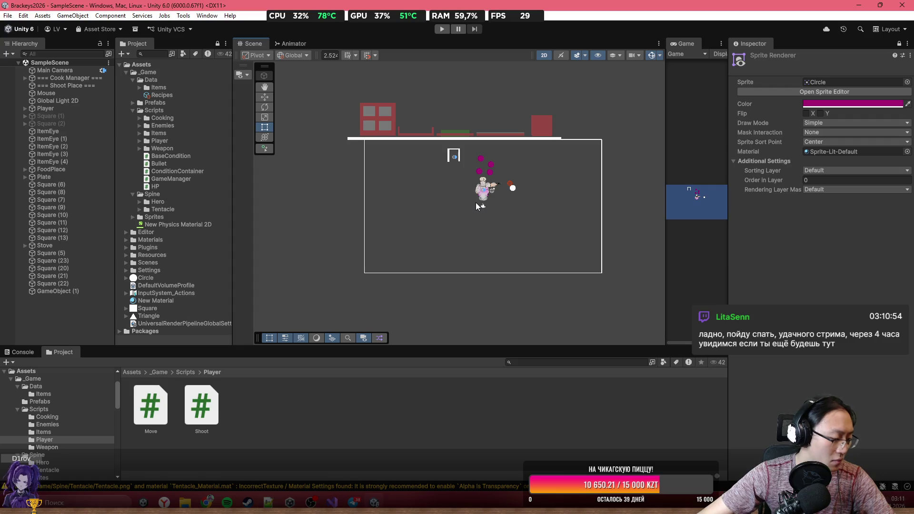
pyautogui.scroll(-3, 468, 196)
pyautogui.scroll(10, 467, 195)
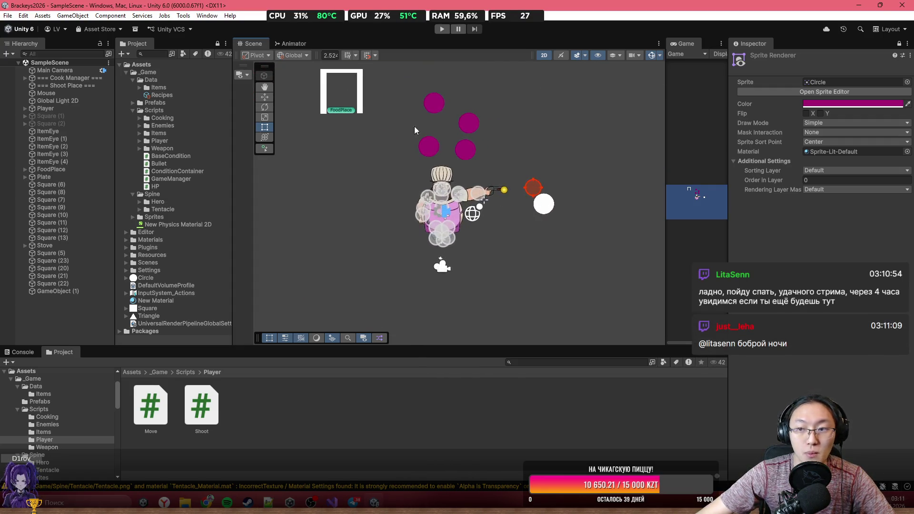
pyautogui.moveTo(401, 162); pyautogui.dragTo(422, 210)
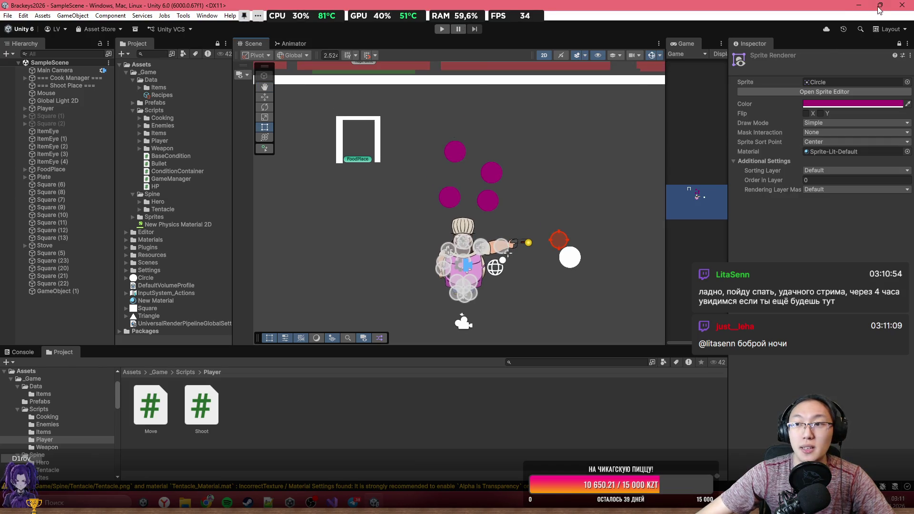
pyautogui.scroll(-2, 424, 270)
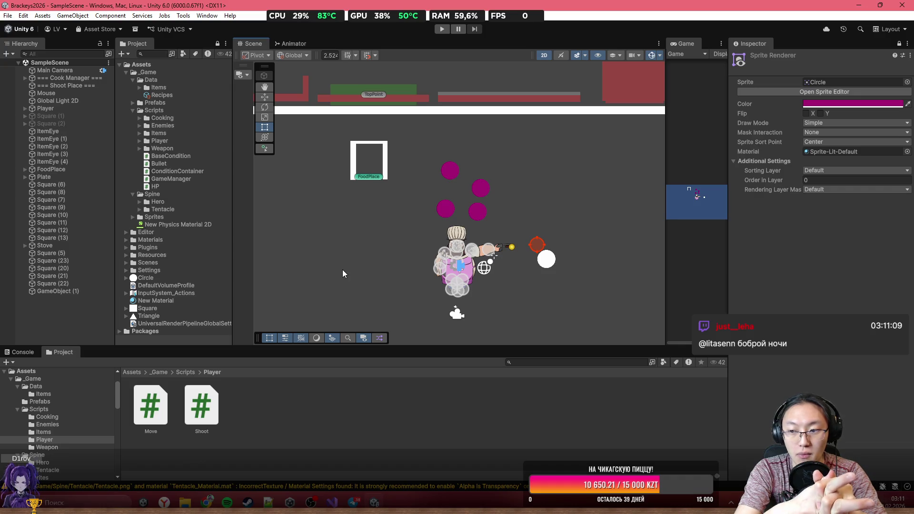
# Step: Frame FoodPlace, the ingredient circles, the chef and the camera frame, then refocus the Unity editor
pyautogui.moveTo(370, 159); pyautogui.dragTo(469, 222)
pyautogui.scroll(2, 493, 210)
pyautogui.scroll(-3, 493, 211)
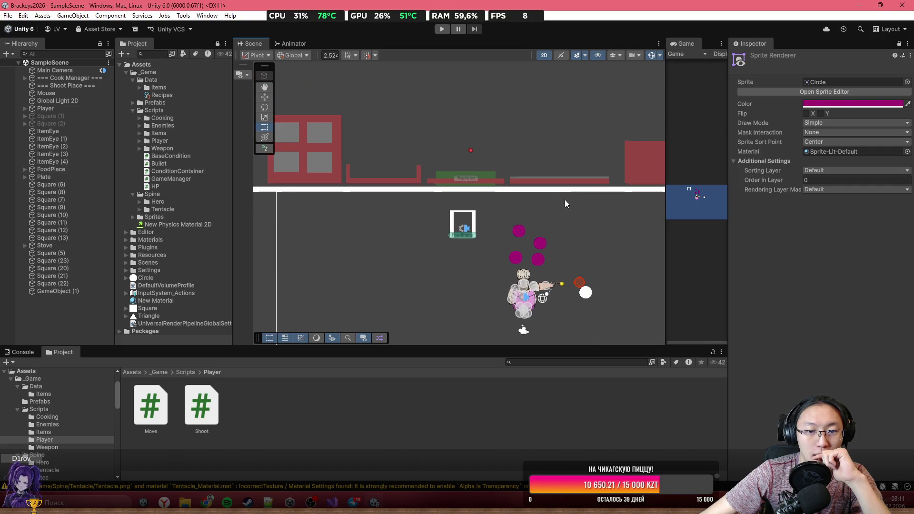
pyautogui.moveTo(663, 266); pyautogui.dragTo(584, 229)
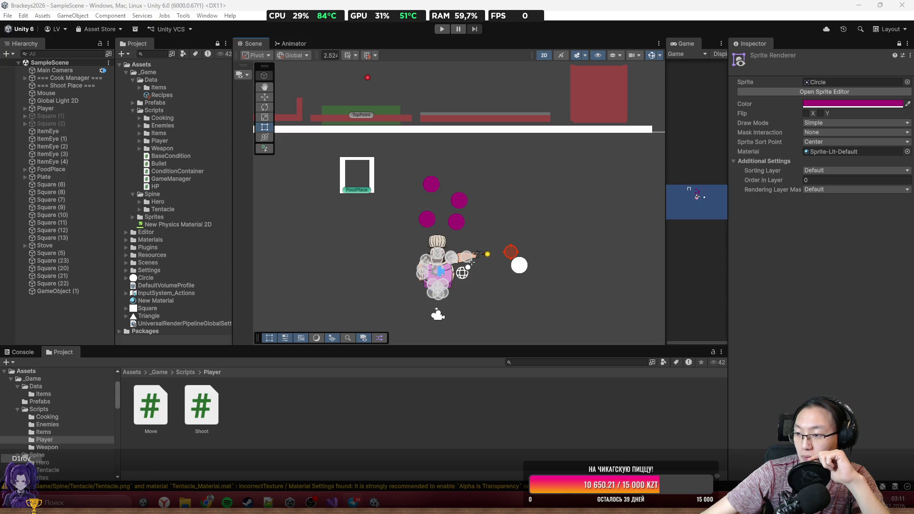
pyautogui.hotkey('alt', 'Tab')
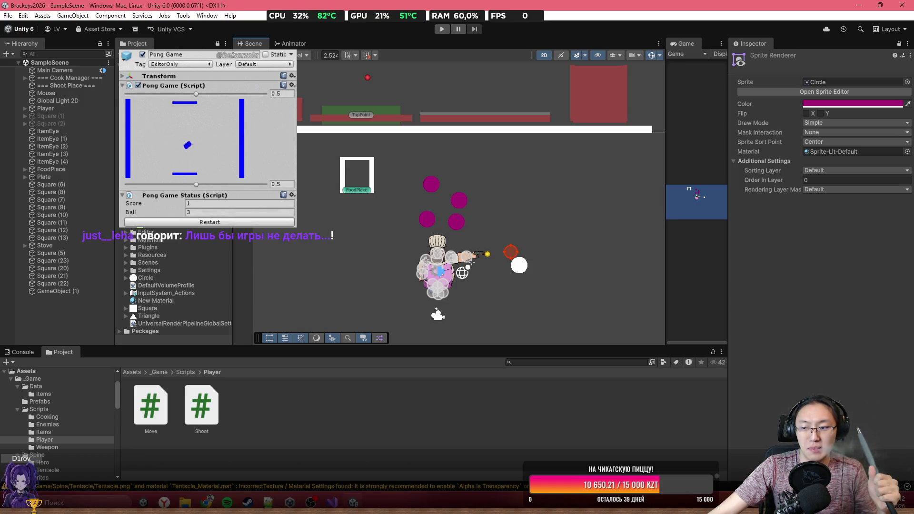
pyautogui.scroll(-5, 515, 123)
pyautogui.scroll(2, 518, 121)
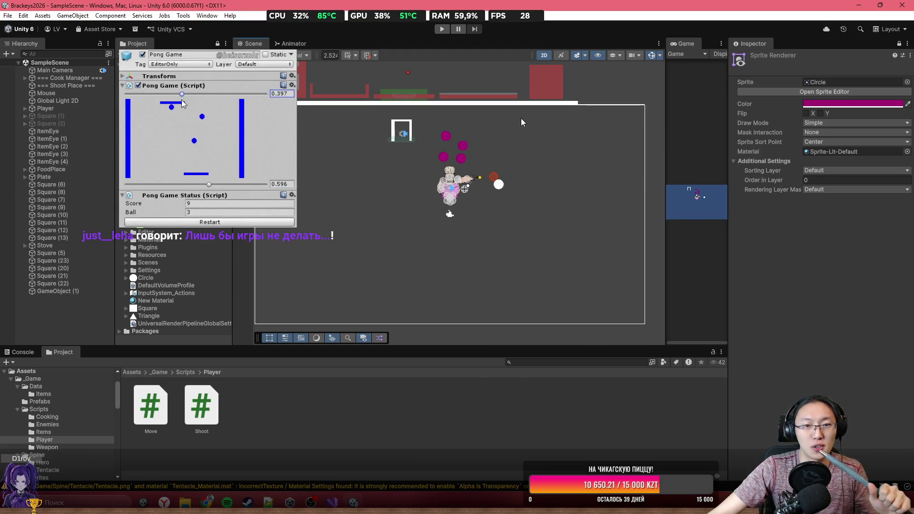
pyautogui.scroll(2, 503, 152)
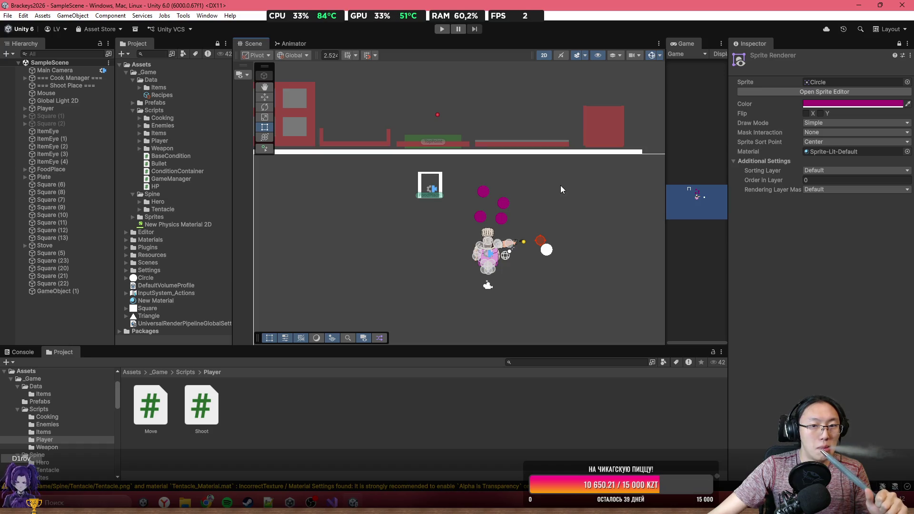
pyautogui.scroll(2, 475, 140)
pyautogui.scroll(-3, 507, 183)
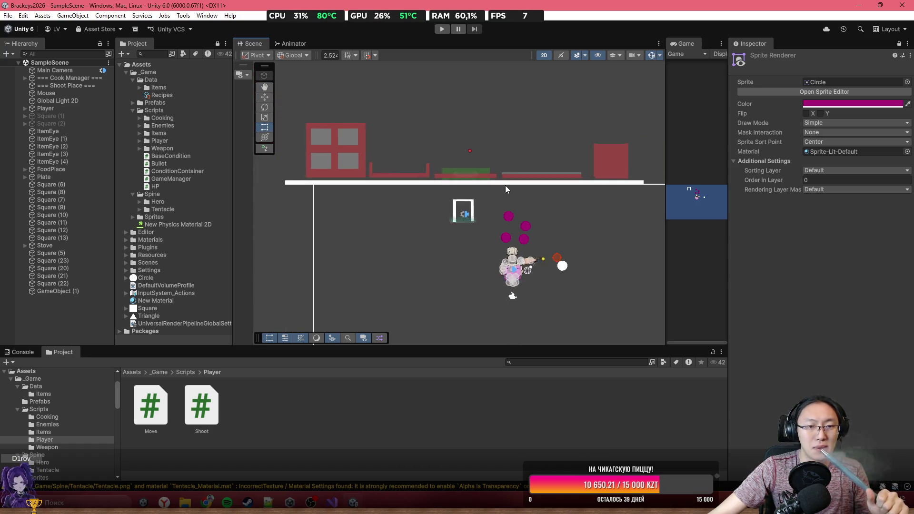
pyautogui.scroll(2, 505, 184)
pyautogui.scroll(2, 461, 160)
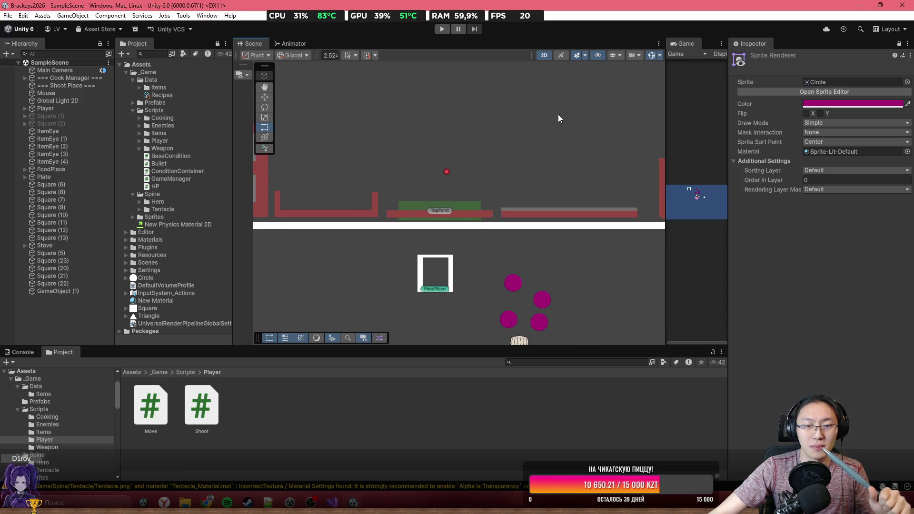
pyautogui.scroll(-2, 477, 152)
pyautogui.scroll(2, 487, 153)
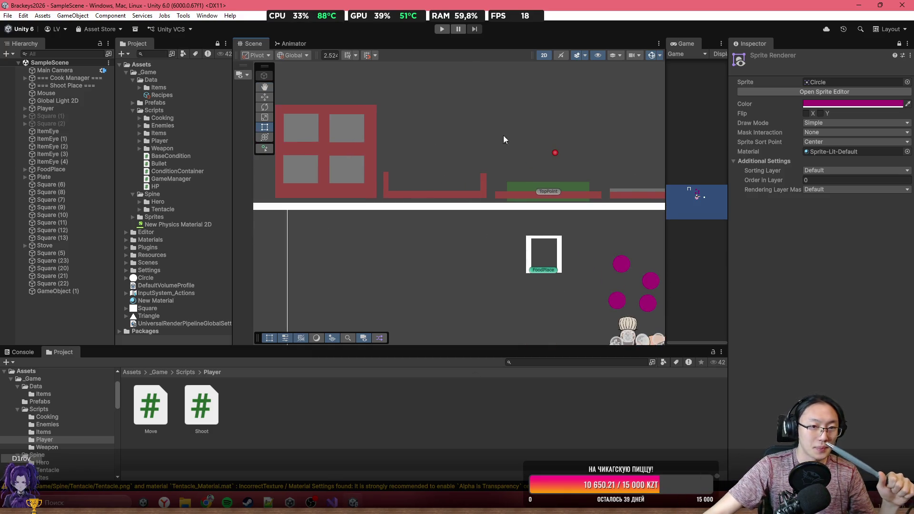
pyautogui.scroll(-2, 436, 191)
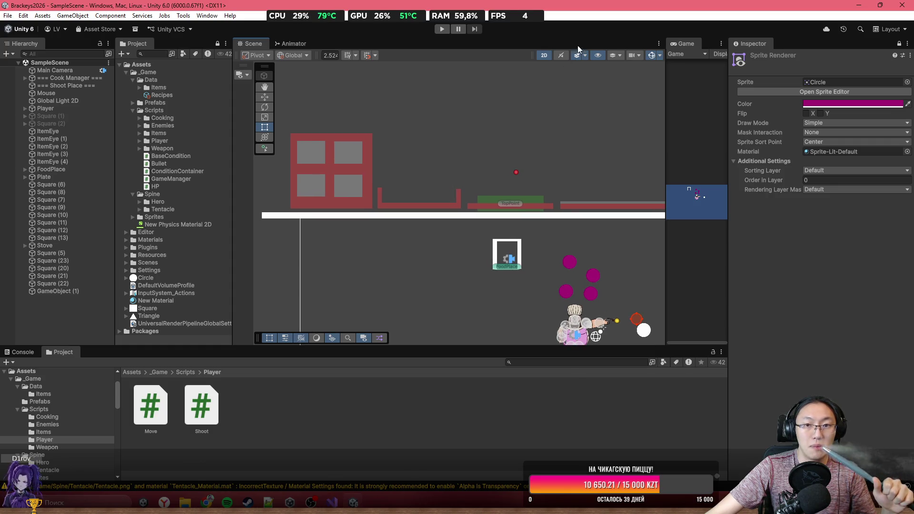
pyautogui.doubleClick(684, 44)
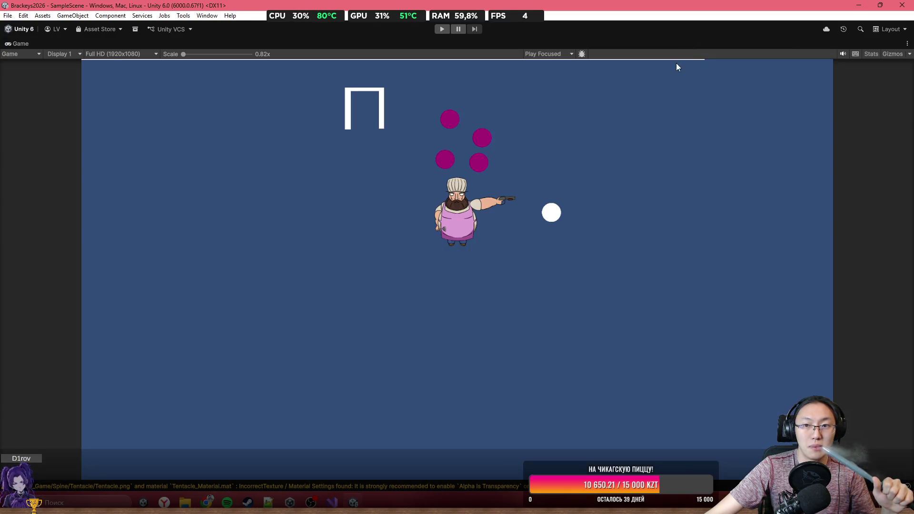
# Step: Enter Play mode, fire the chef's gun, and walk the chef up and left toward FoodPlace
pyautogui.click(442, 28)
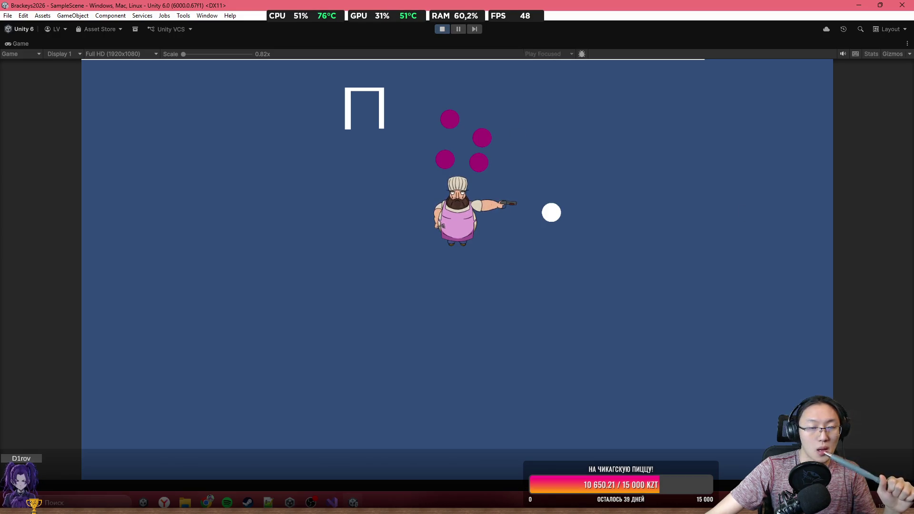
pyautogui.click(669, 229)
pyautogui.press('w')
pyautogui.press('a')
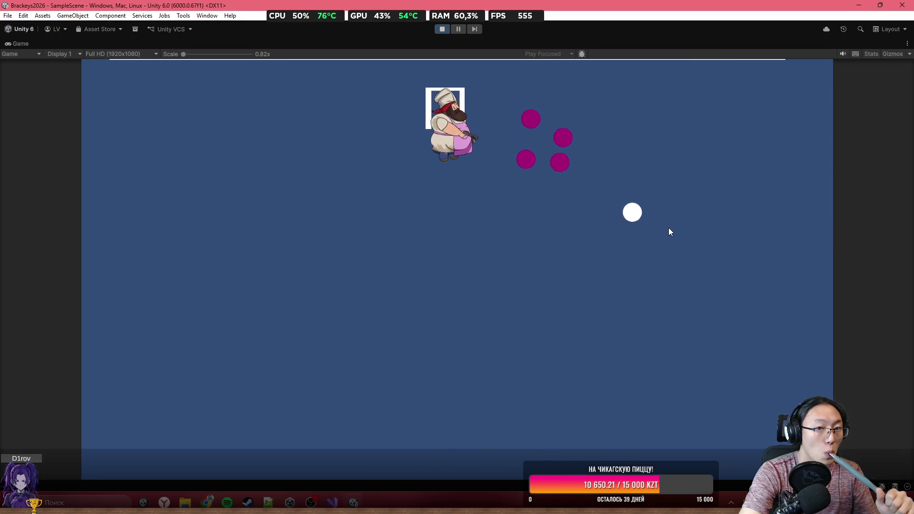
pyautogui.press('w')
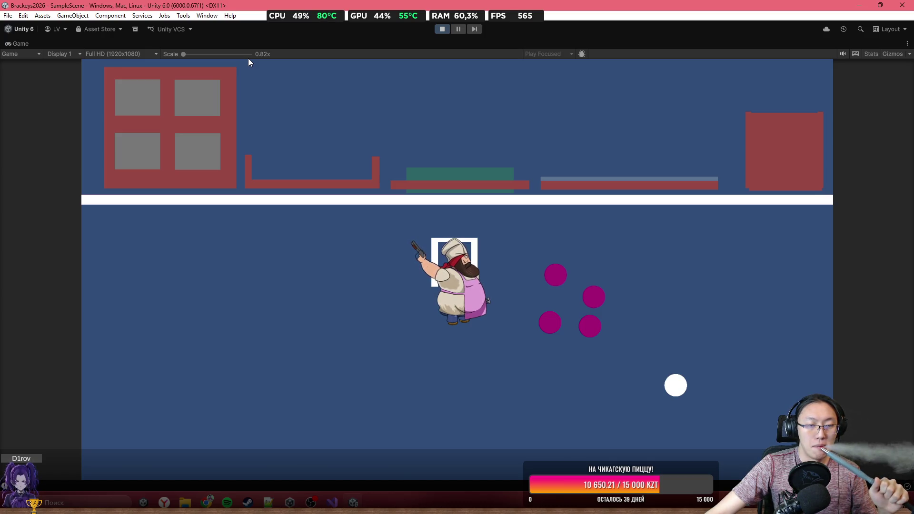
# Step: Tray a bun and cook a patty on the right counter, then stack both on the green counter
pyautogui.moveTo(202, 97)
pyautogui.mouseDown()
pyautogui.moveTo(256, 85)
pyautogui.moveTo(304, 110)
pyautogui.mouseUp()
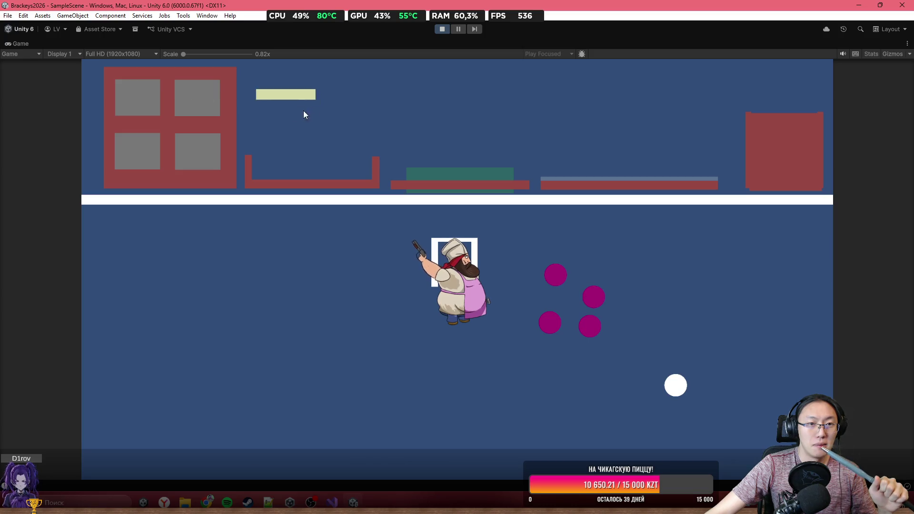
pyautogui.moveTo(193, 93)
pyautogui.mouseDown()
pyautogui.moveTo(276, 71)
pyautogui.moveTo(596, 88)
pyautogui.mouseUp()
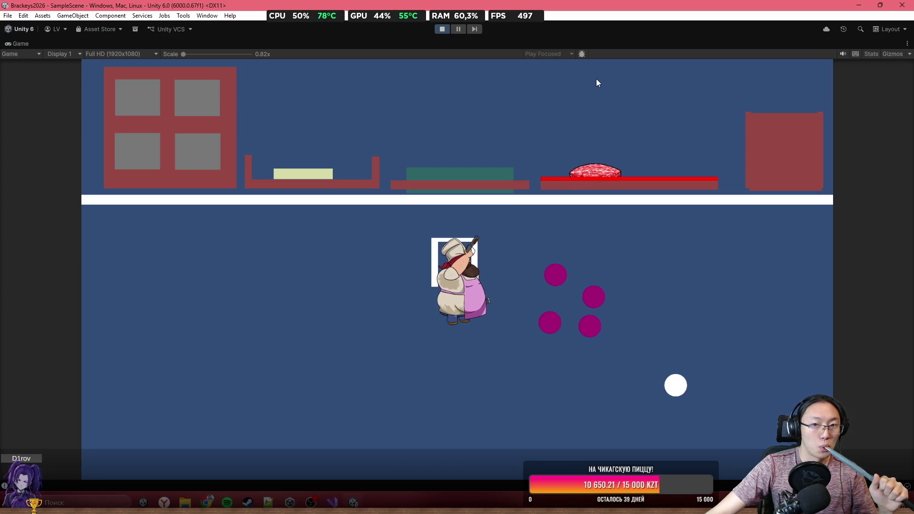
pyautogui.moveTo(318, 174)
pyautogui.mouseDown()
pyautogui.moveTo(444, 118)
pyautogui.moveTo(476, 143)
pyautogui.mouseUp()
pyautogui.moveTo(591, 169)
pyautogui.mouseDown()
pyautogui.moveTo(595, 110)
pyautogui.moveTo(553, 85)
pyautogui.moveTo(483, 77)
pyautogui.moveTo(473, 138)
pyautogui.moveTo(456, 131)
pyautogui.moveTo(467, 136)
pyautogui.mouseUp()
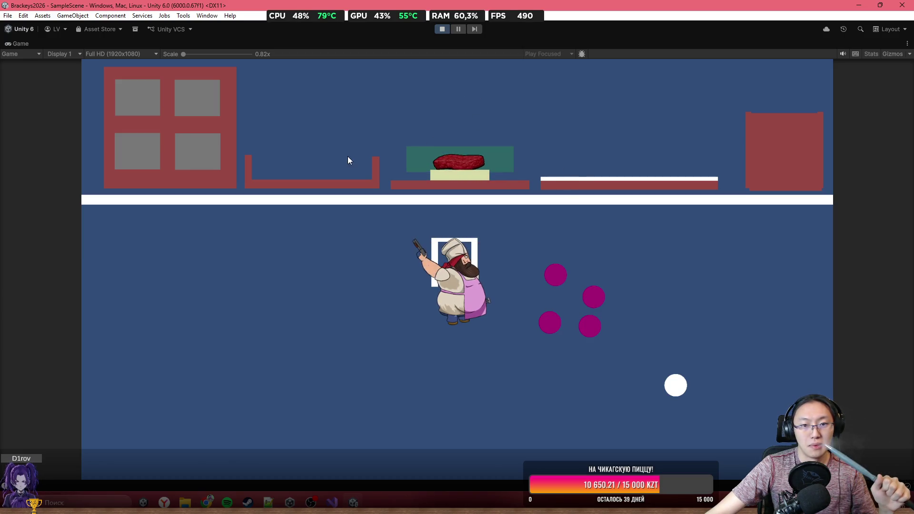
pyautogui.moveTo(211, 107)
pyautogui.mouseDown()
pyautogui.moveTo(352, 110)
pyautogui.moveTo(343, 124)
pyautogui.mouseUp()
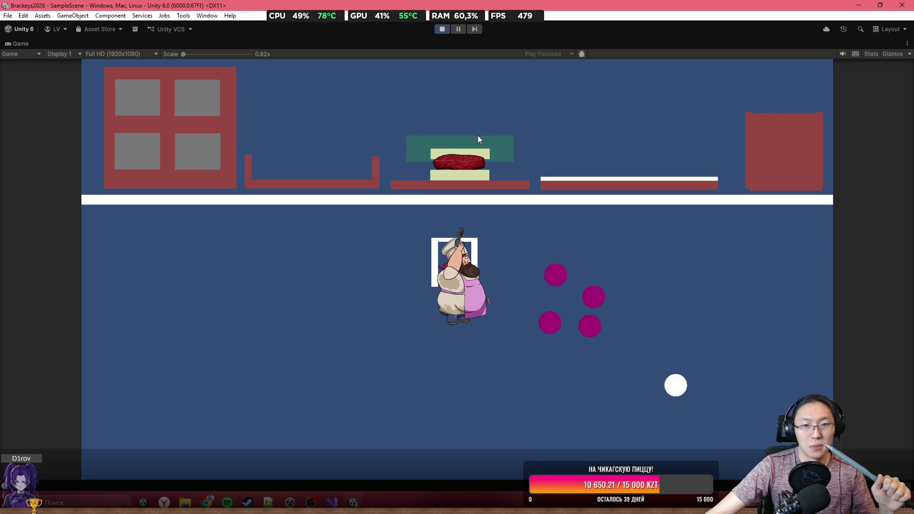
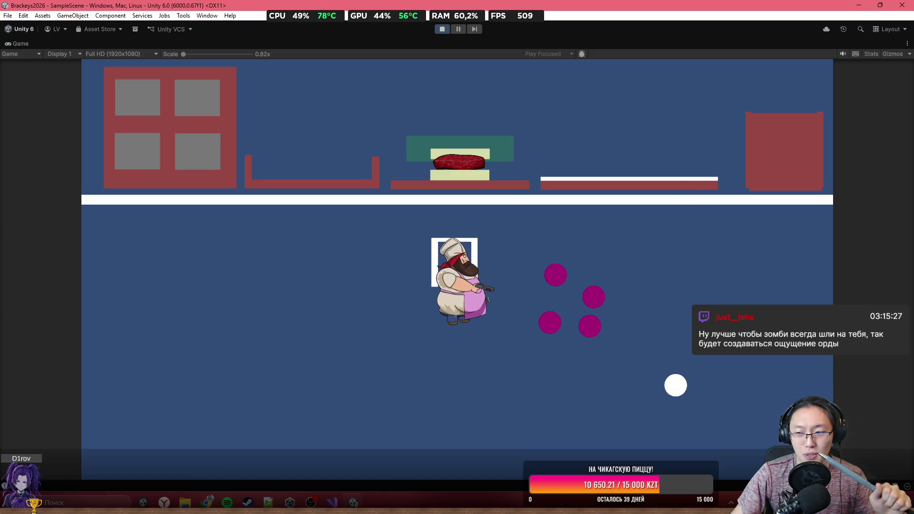
# Step: Stop Play mode and restore the full editor layout from the maximized Game view
pyautogui.hotkey('alt', 'Tab')
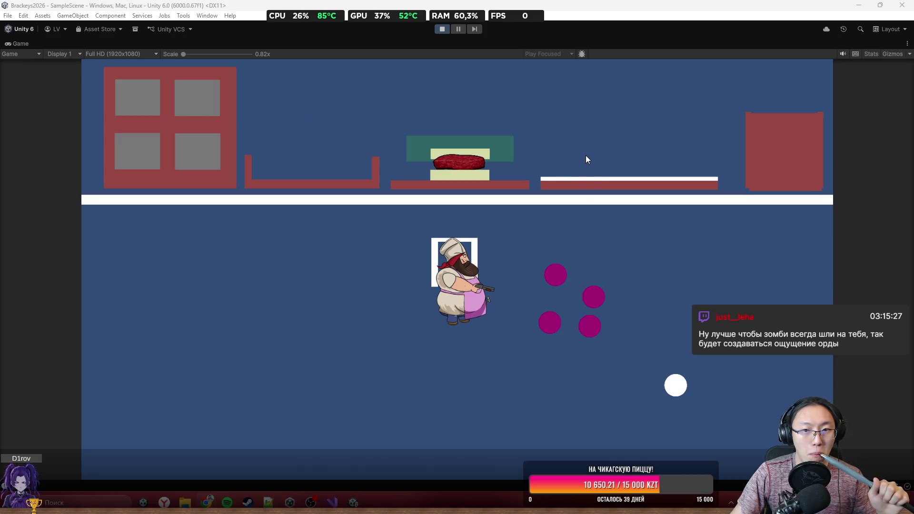
pyautogui.moveTo(338, 506)
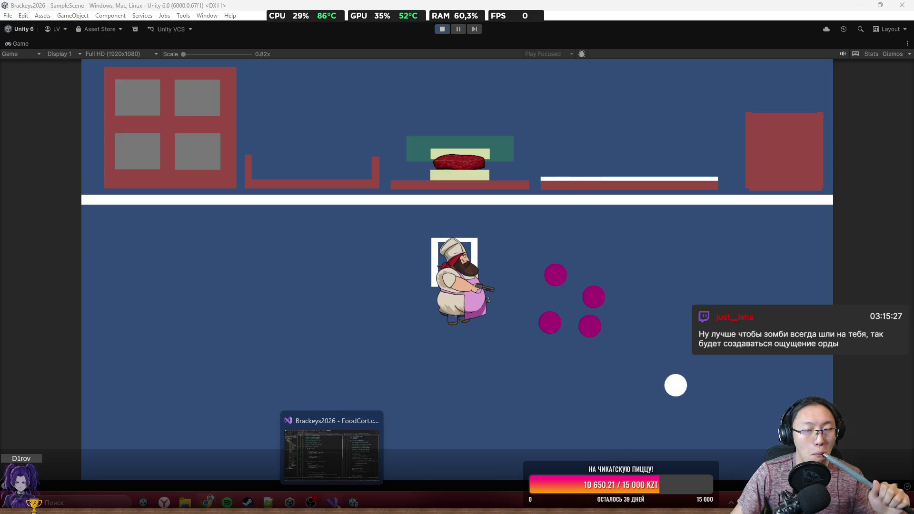
pyautogui.click(441, 29)
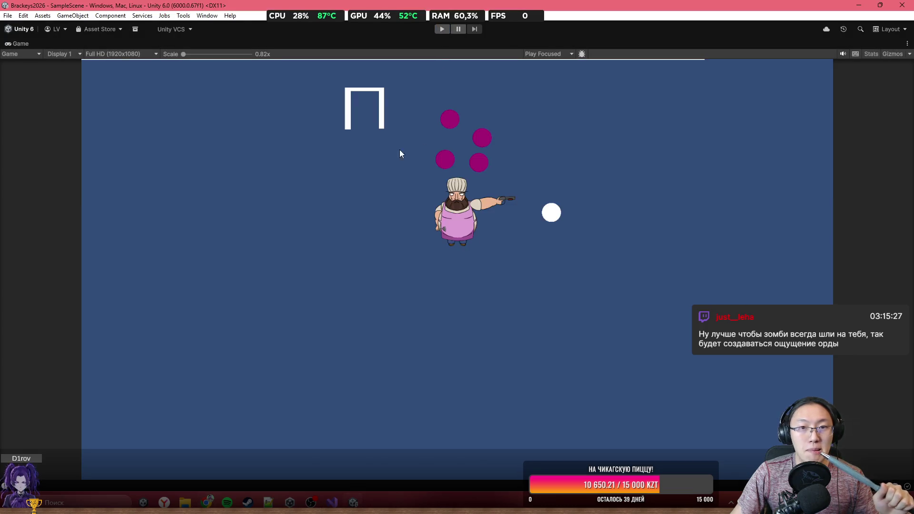
pyautogui.hotkey('shift', 'space')
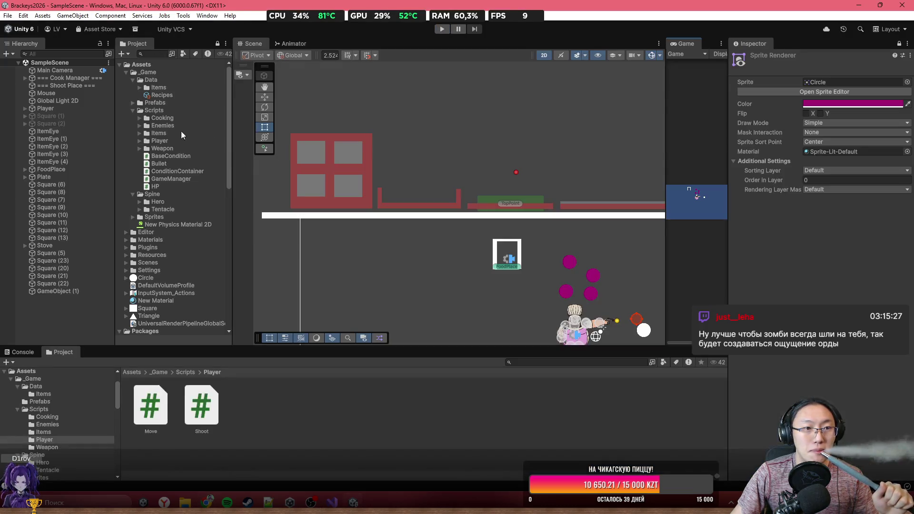
# Step: Select the CinemachineCamera under Cook Manager and set its Priority to 14
pyautogui.click(75, 101)
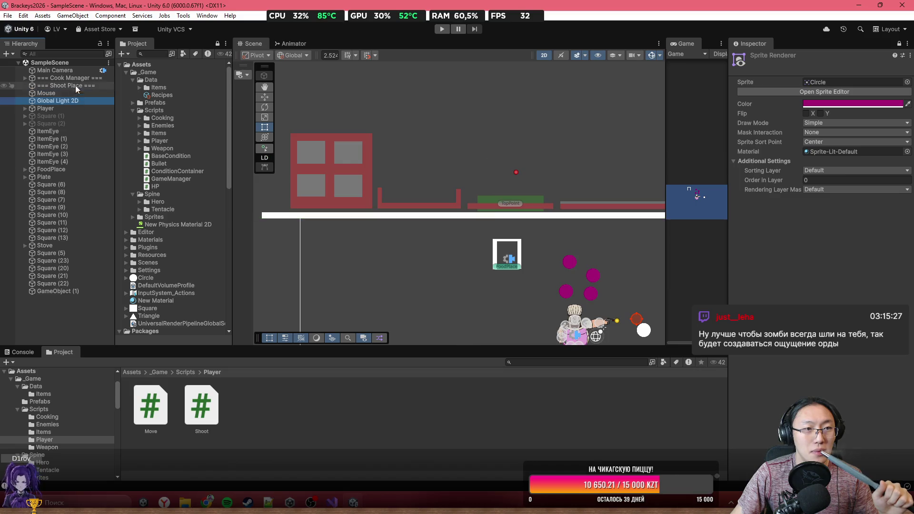
pyautogui.click(56, 77)
pyautogui.click(25, 77)
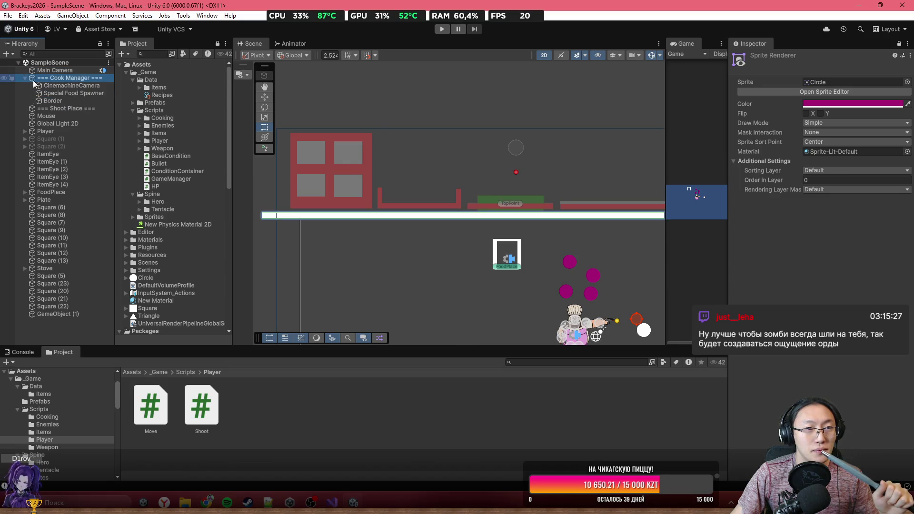
pyautogui.click(71, 85)
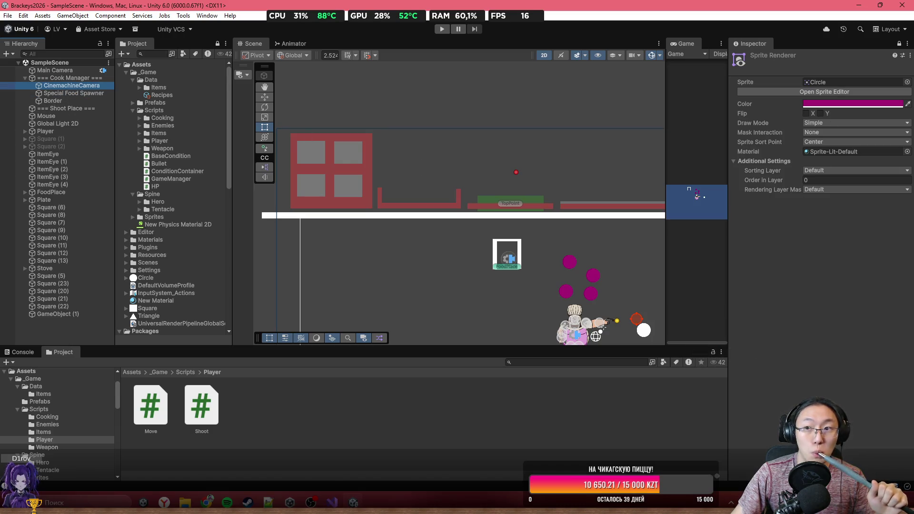
pyautogui.click(899, 43)
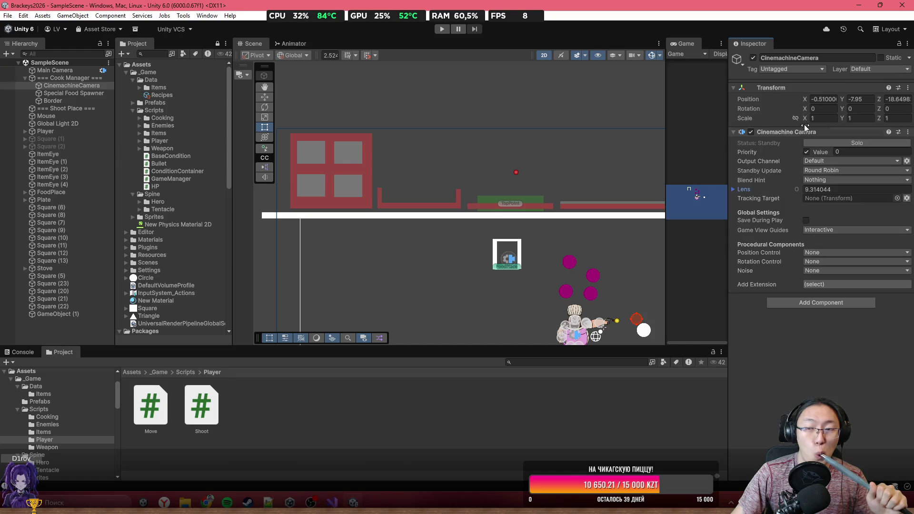
pyautogui.write('14')
pyautogui.press('Return')
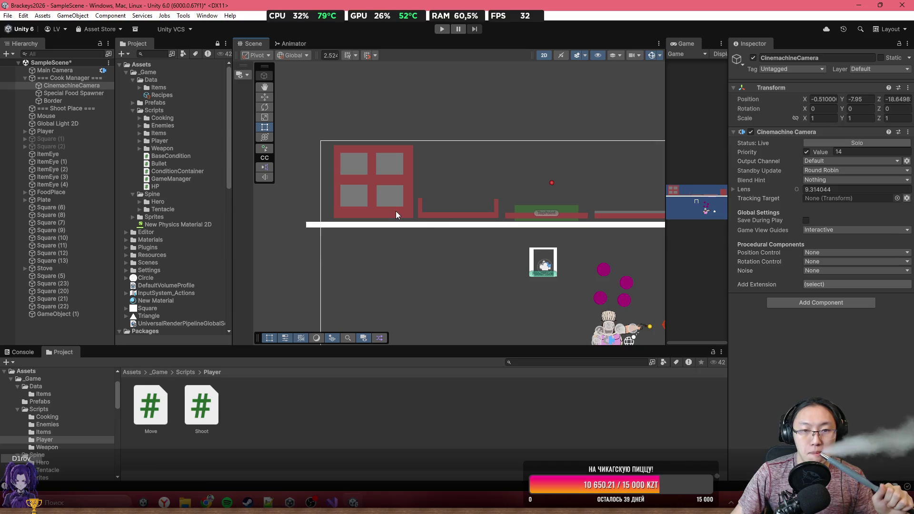
pyautogui.scroll(2, 396, 211)
pyautogui.moveTo(348, 220)
pyautogui.mouseDown()
pyautogui.moveTo(433, 220)
pyautogui.moveTo(285, 221)
pyautogui.mouseUp()
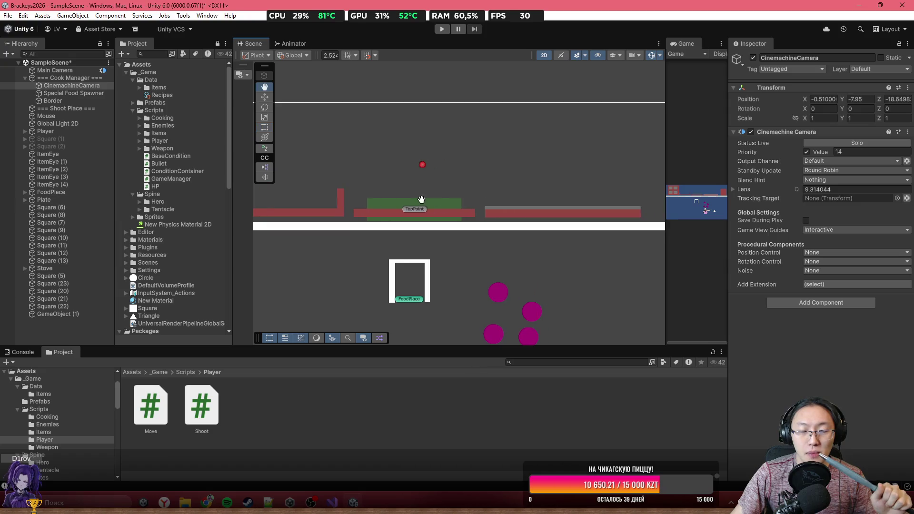
pyautogui.scroll(-3, 516, 226)
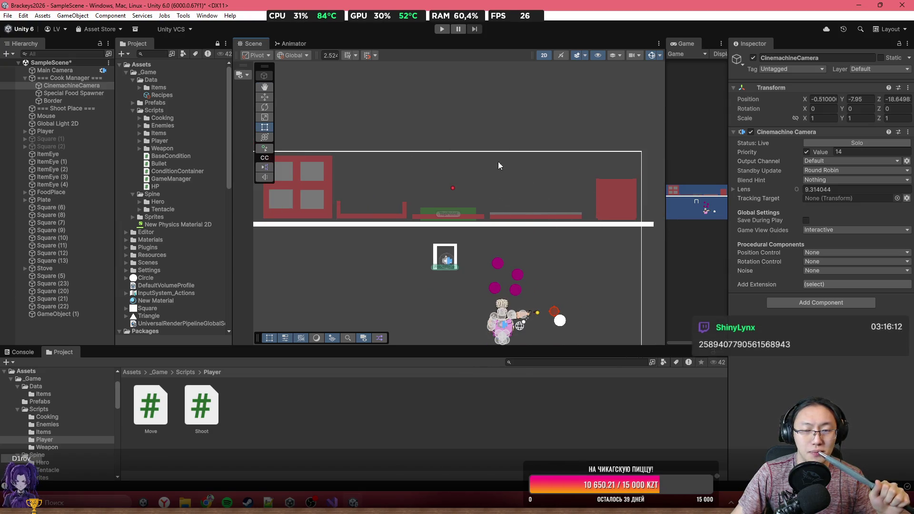
pyautogui.scroll(2, 384, 230)
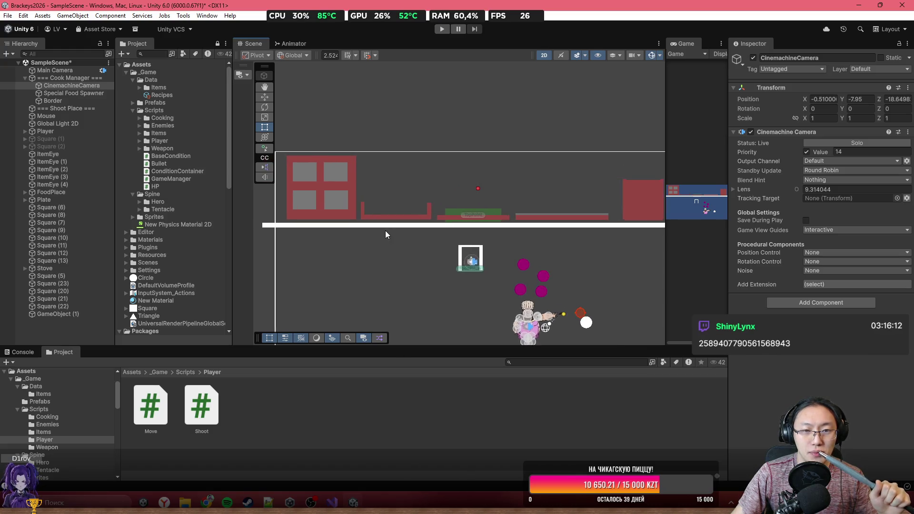
# Step: Inspect the Square (6) platform and the Special Food Spawner on the kitchen shelf
pyautogui.click(398, 215)
pyautogui.scroll(-2, 592, 228)
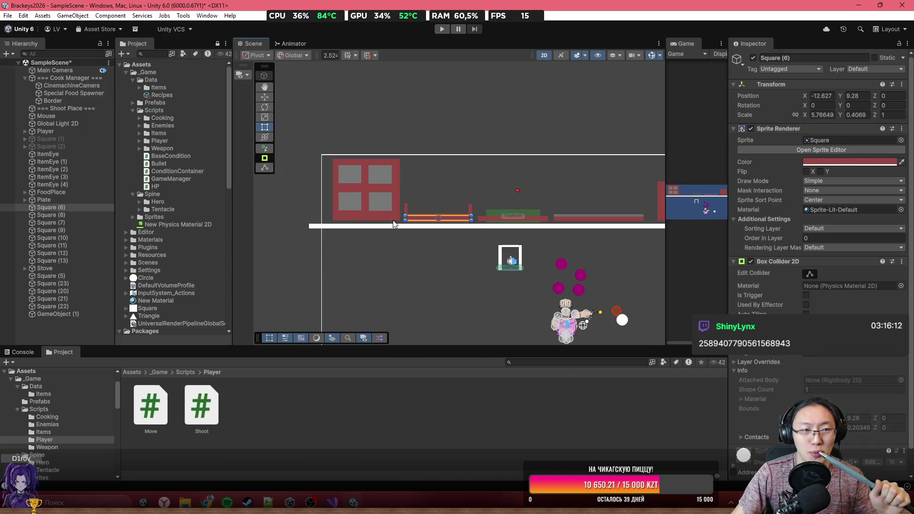
pyautogui.scroll(2, 548, 219)
pyautogui.scroll(1, 547, 219)
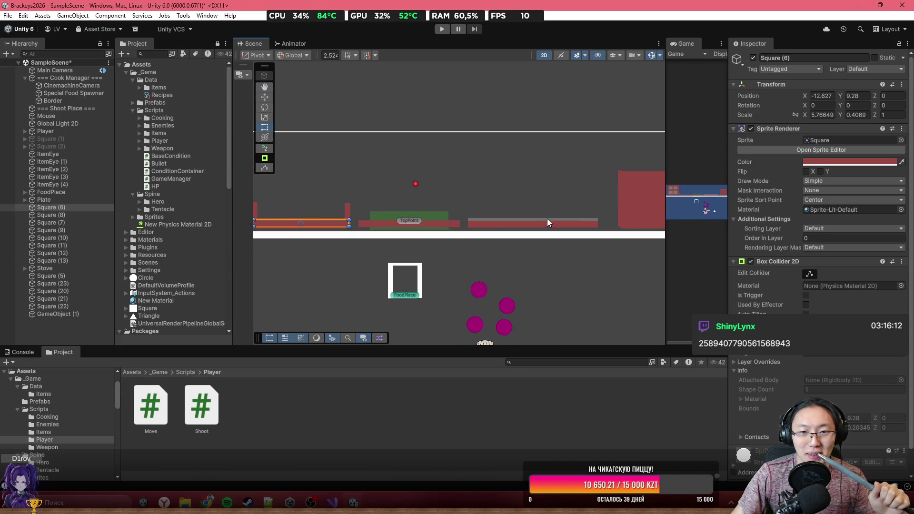
pyautogui.scroll(2, 327, 198)
pyautogui.click(84, 94)
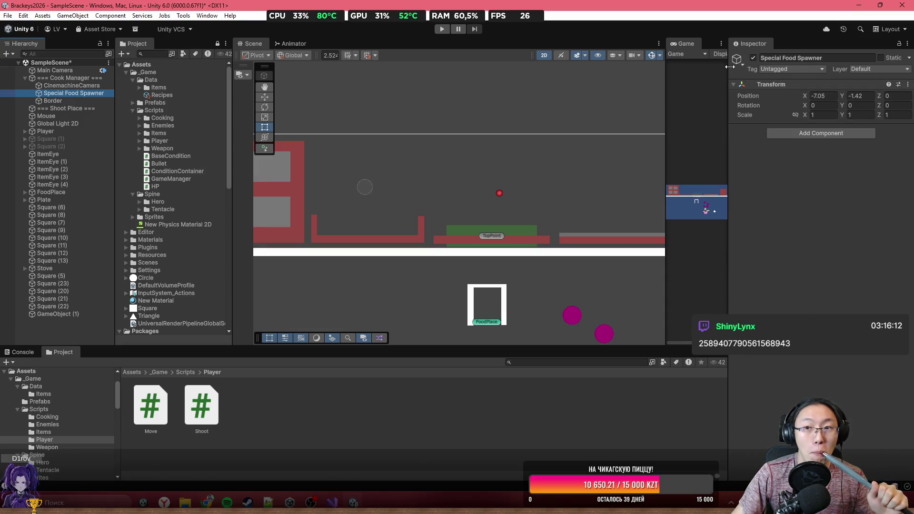
pyautogui.scroll(-2, 454, 211)
pyautogui.click(465, 229)
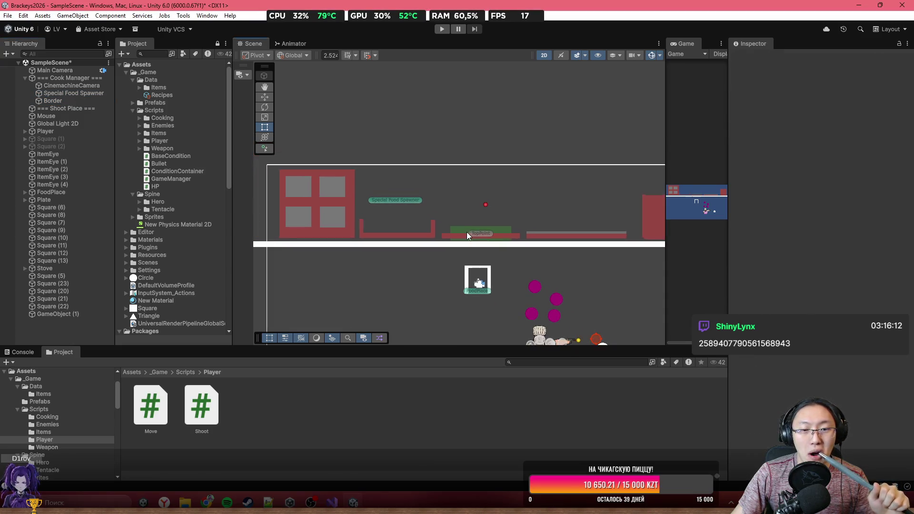
pyautogui.scroll(1, 467, 233)
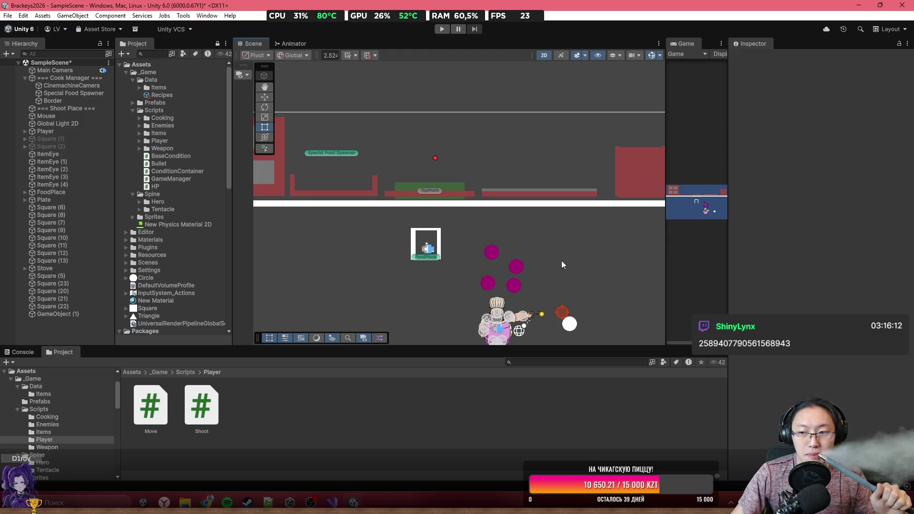
pyautogui.scroll(2, 415, 208)
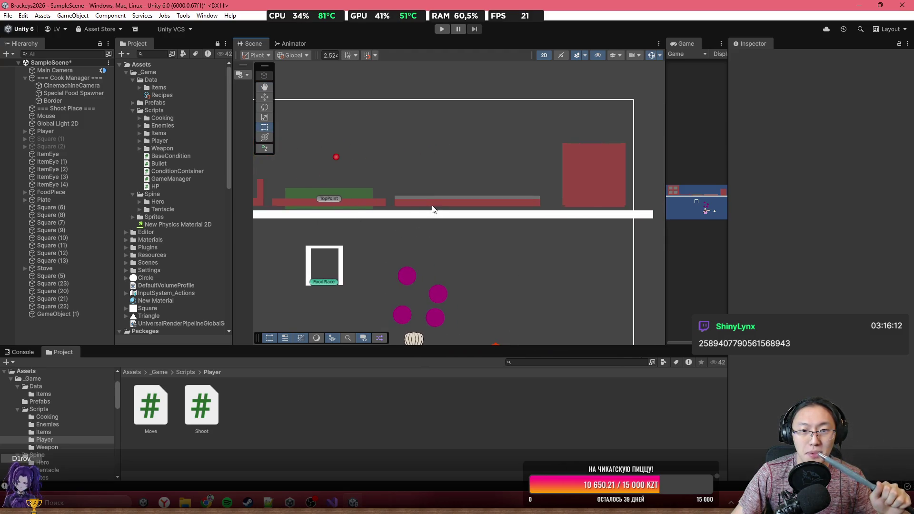
# Step: Shorten the Stove counter by pulling its right end to the left
pyautogui.click(432, 210)
pyautogui.hscroll(-5, 477, 209)
pyautogui.scroll(-1, 519, 211)
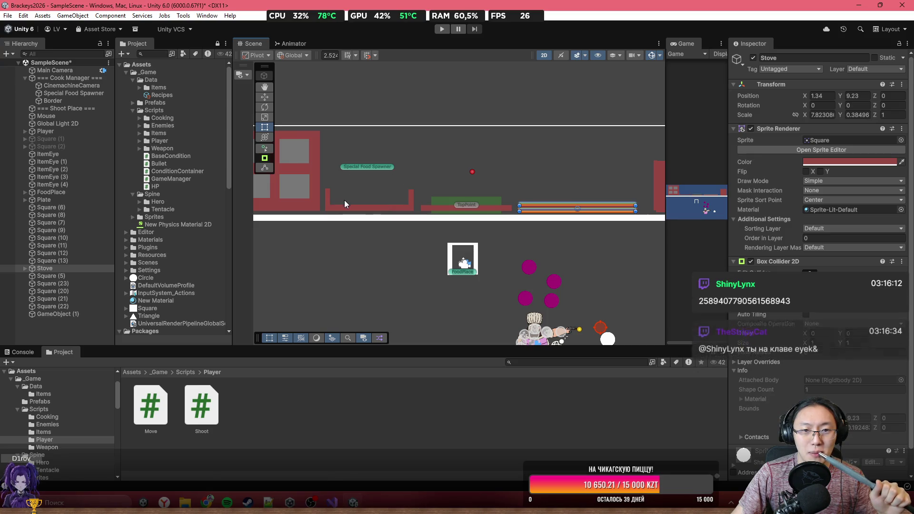
pyautogui.click(362, 208)
pyautogui.scroll(-1, 571, 230)
pyautogui.click(572, 228)
pyautogui.click(542, 233)
pyautogui.hscroll(5, 542, 233)
pyautogui.scroll(1, 368, 229)
pyautogui.hscroll(-5, 368, 230)
pyautogui.scroll(1, 414, 246)
pyautogui.moveTo(508, 235); pyautogui.dragTo(430, 235)
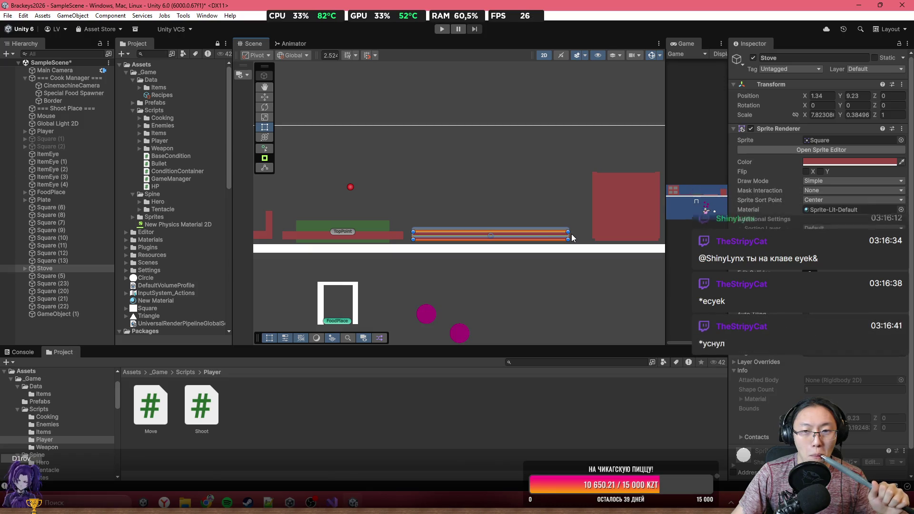
pyautogui.moveTo(568, 236)
pyautogui.mouseDown()
pyautogui.moveTo(495, 243)
pyautogui.moveTo(610, 253)
pyautogui.mouseUp()
# Step: Narrow the Plate counter from both its right and left ends
pyautogui.click(516, 230)
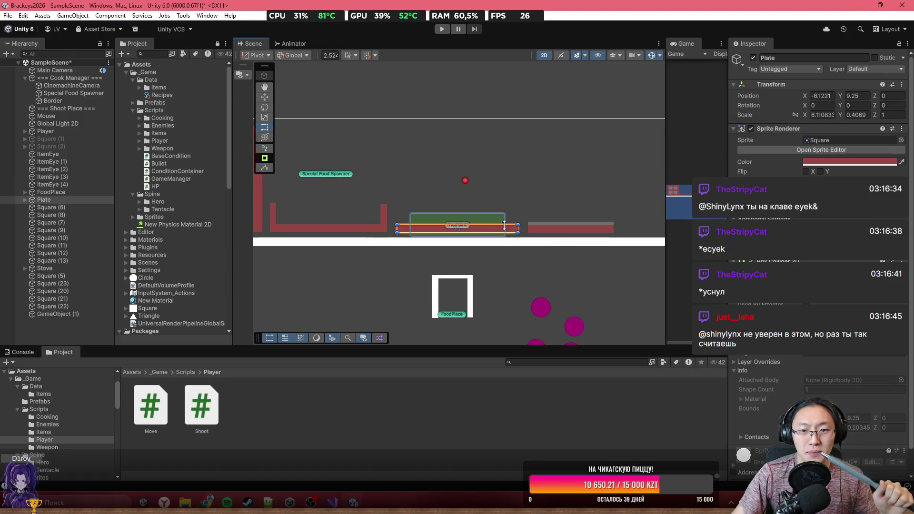
pyautogui.scroll(-3, 418, 234)
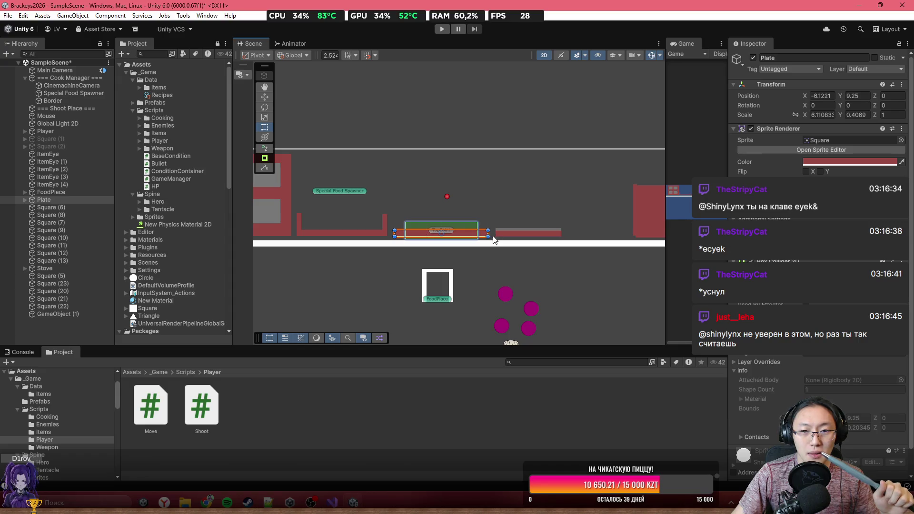
pyautogui.moveTo(487, 231); pyautogui.dragTo(481, 232)
pyautogui.moveTo(394, 234); pyautogui.dragTo(402, 232)
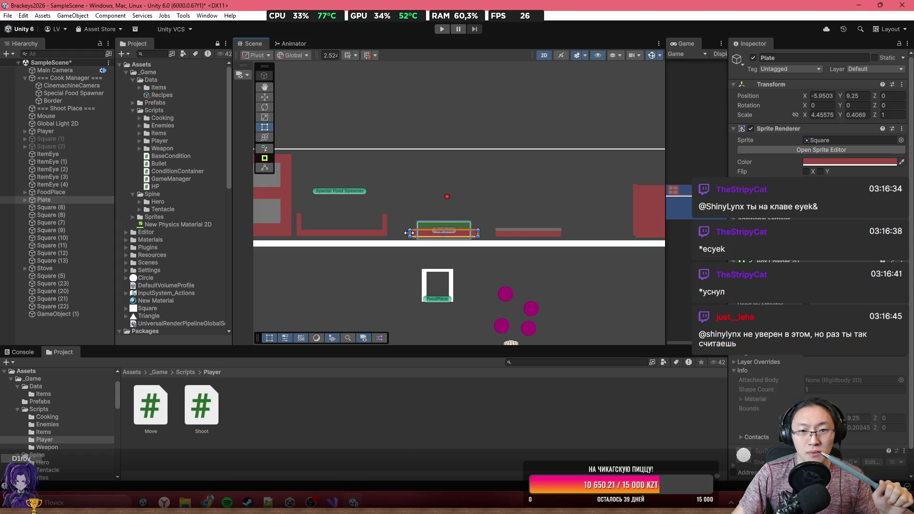
pyautogui.scroll(-4, 464, 102)
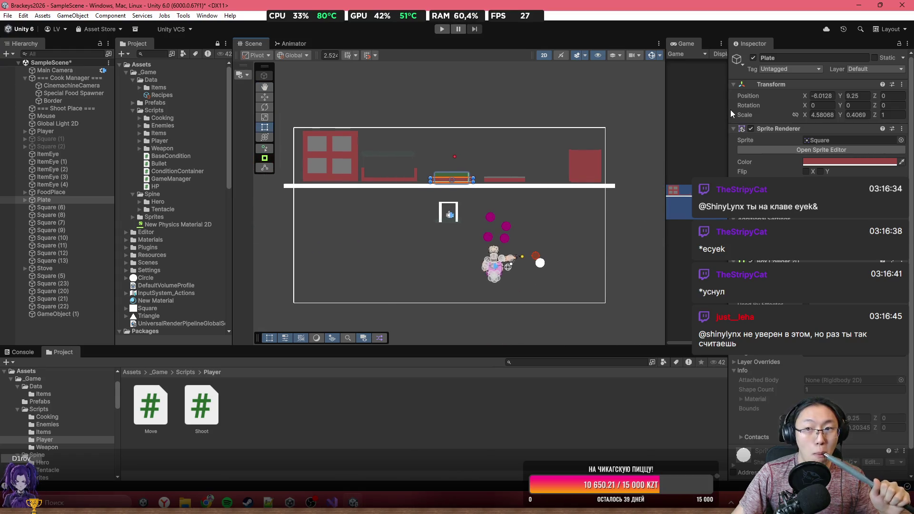
pyautogui.scroll(1, 339, 162)
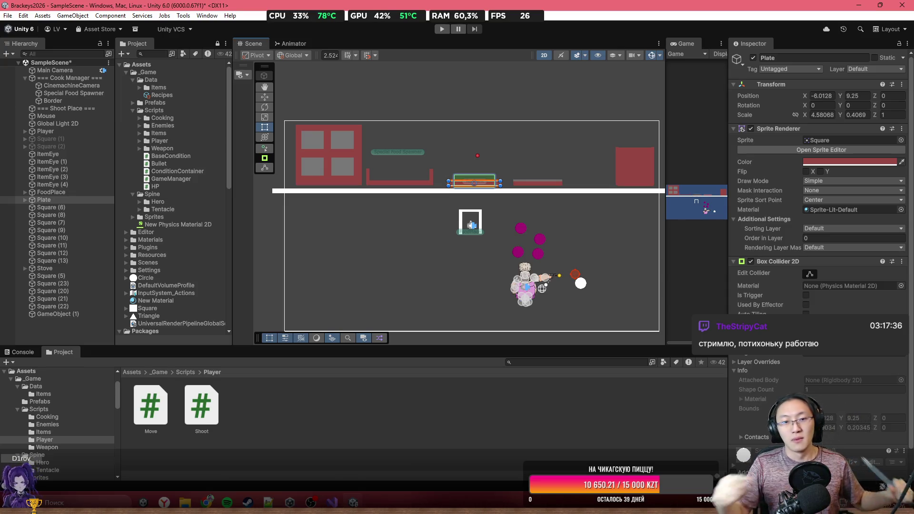
pyautogui.moveTo(489, 160)
pyautogui.mouseDown()
pyautogui.moveTo(361, 142)
pyautogui.moveTo(330, 208)
pyautogui.moveTo(318, 208)
pyautogui.mouseUp()
# Step: Make Square (8) a child of Square (6) in the Hierarchy
pyautogui.click(47, 207)
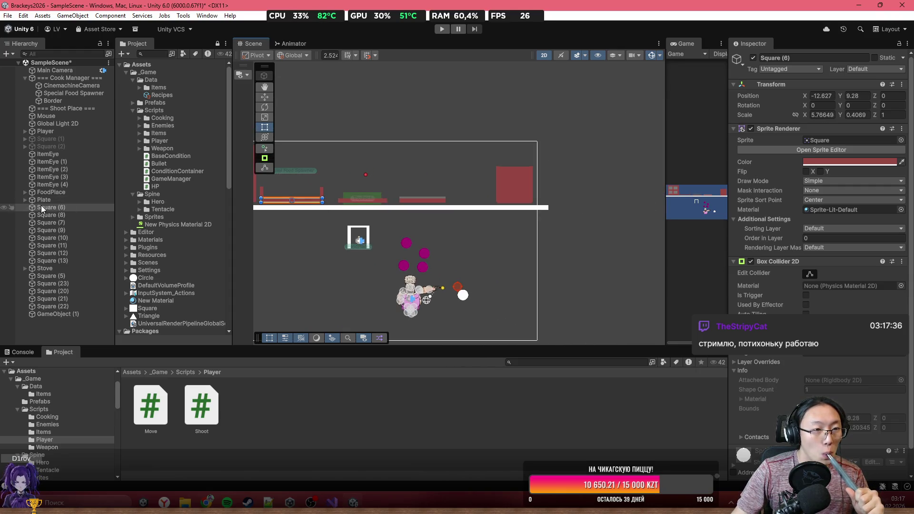
pyautogui.click(52, 215)
pyautogui.moveTo(66, 216); pyautogui.dragTo(62, 207)
pyautogui.click(65, 223)
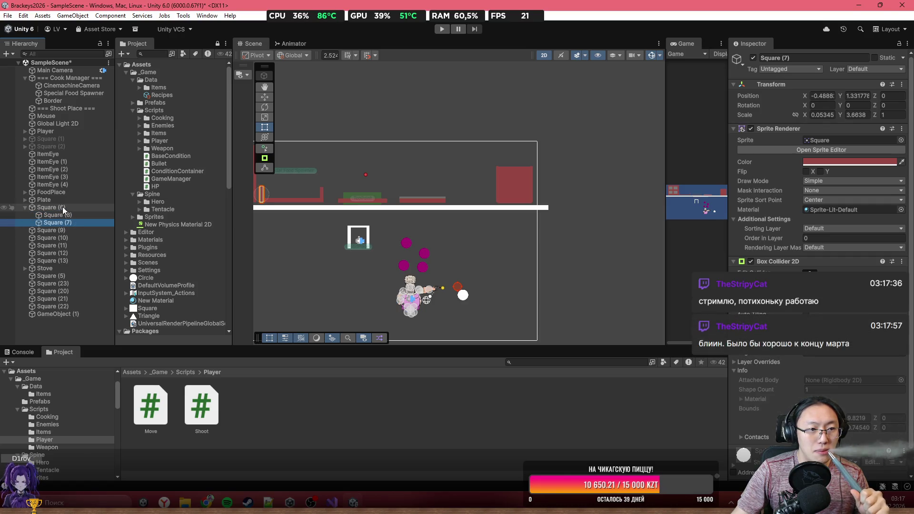
pyautogui.click(62, 207)
# Step: Move Square (6) right along the floor with the Move tool
pyautogui.click(264, 107)
pyautogui.click(264, 96)
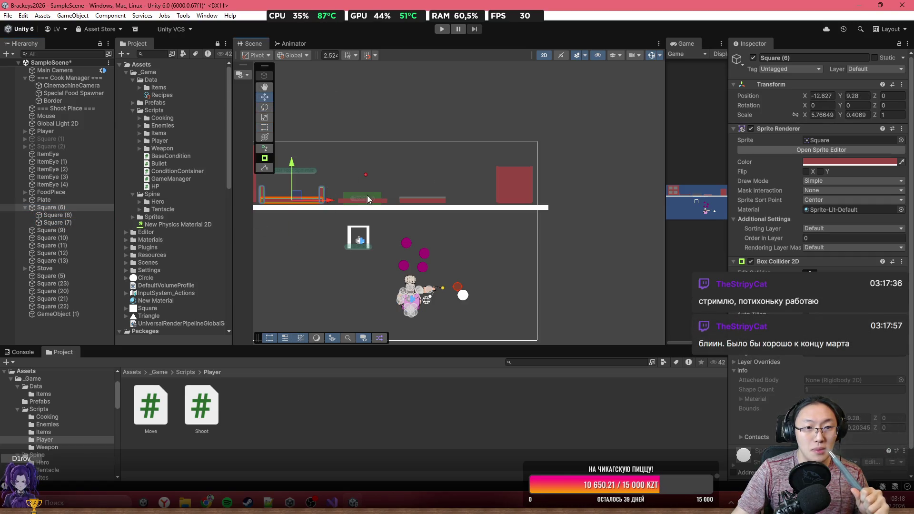
pyautogui.moveTo(332, 202)
pyautogui.mouseDown()
pyautogui.moveTo(541, 207)
pyautogui.moveTo(509, 206)
pyautogui.mouseUp()
pyautogui.scroll(3, 494, 195)
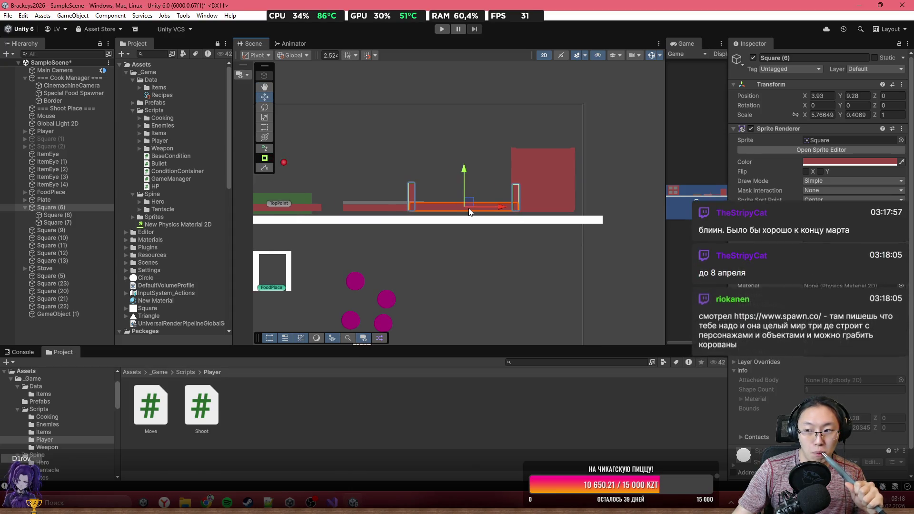
pyautogui.moveTo(460, 204)
pyautogui.mouseDown()
pyautogui.moveTo(519, 214)
pyautogui.moveTo(519, 242)
pyautogui.moveTo(478, 238)
pyautogui.mouseUp()
# Step: Narrow Square (23) from its left edge with the Rect tool and adjust its neighbouring walls
pyautogui.click(525, 213)
pyautogui.scroll(3, 530, 228)
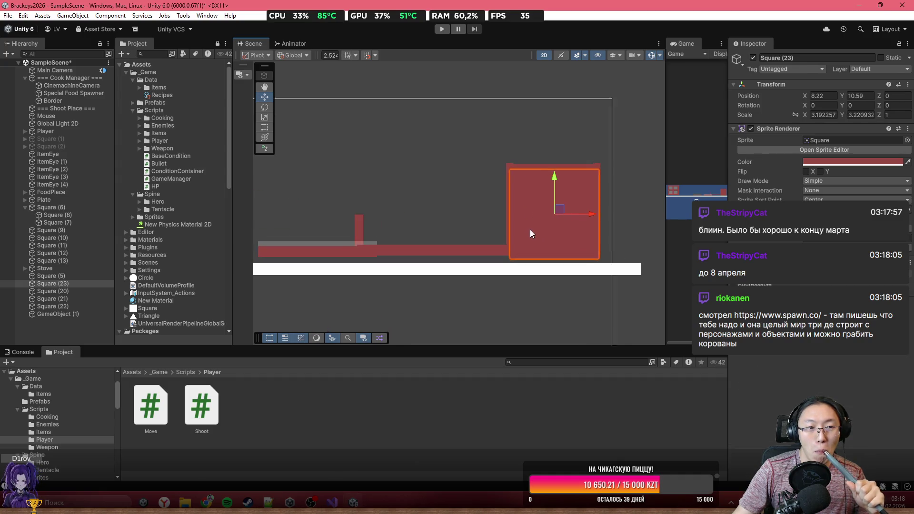
pyautogui.click(267, 127)
pyautogui.scroll(3, 551, 253)
pyautogui.moveTo(475, 204)
pyautogui.mouseDown()
pyautogui.moveTo(497, 207)
pyautogui.moveTo(490, 192)
pyautogui.moveTo(498, 186)
pyautogui.mouseUp()
pyautogui.click(489, 202)
pyautogui.moveTo(494, 246)
pyautogui.mouseDown()
pyautogui.moveTo(478, 264)
pyautogui.moveTo(498, 253)
pyautogui.mouseUp()
pyautogui.click(513, 267)
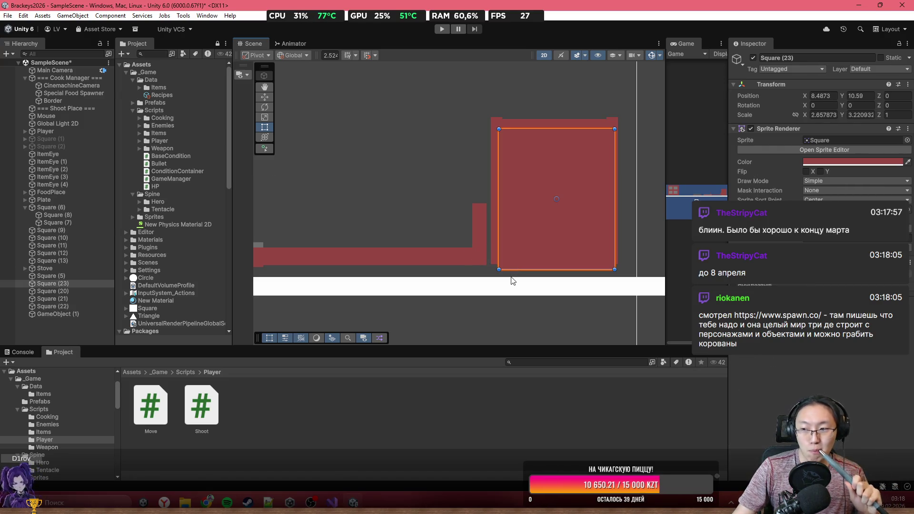
pyautogui.scroll(-8, 512, 276)
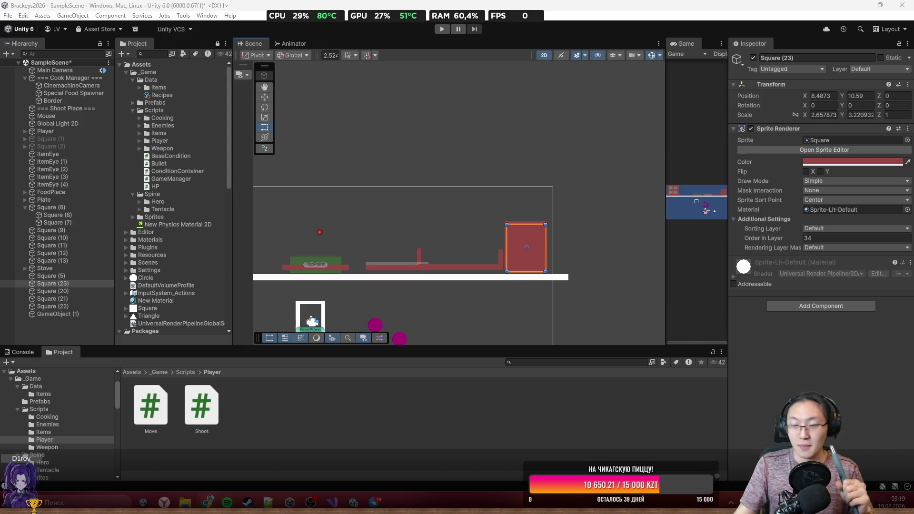
# Step: Shift the Stove bar slightly left and nudge Square (6) down and left
pyautogui.scroll(-2, 495, 205)
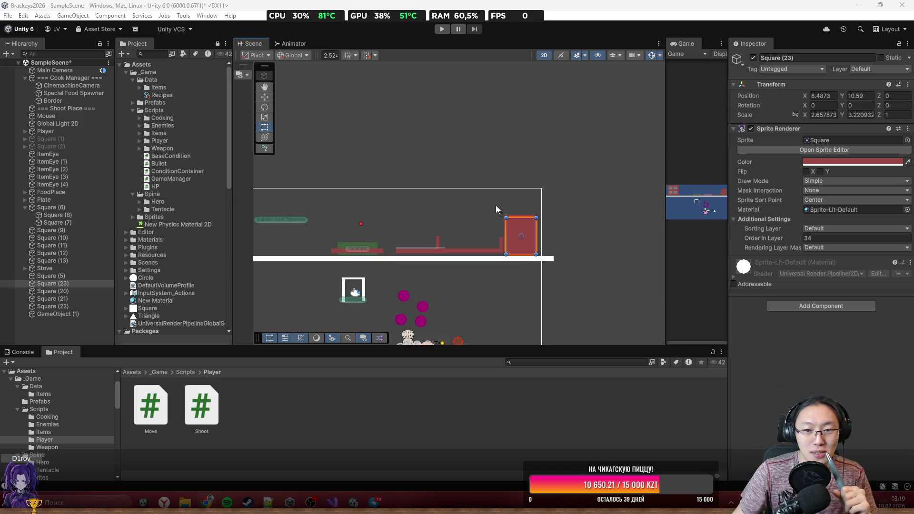
pyautogui.click(519, 205)
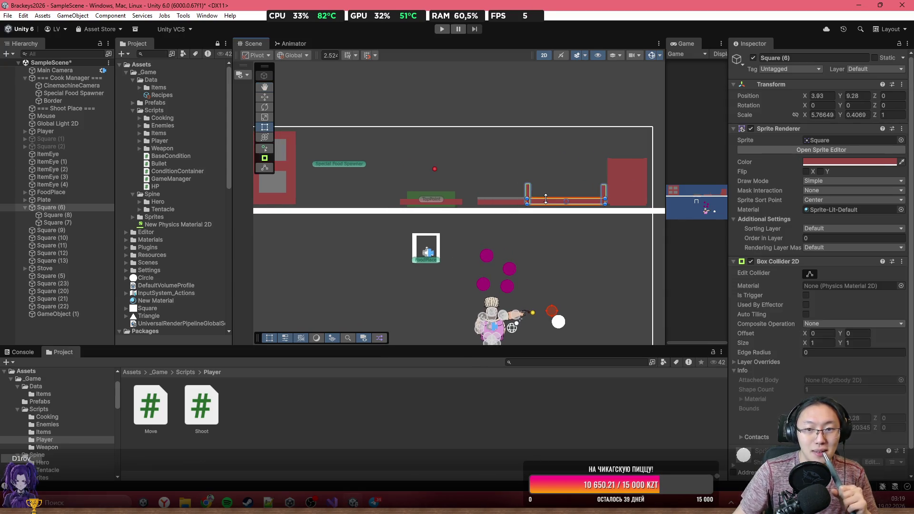
pyautogui.scroll(4, 514, 203)
pyautogui.click(497, 205)
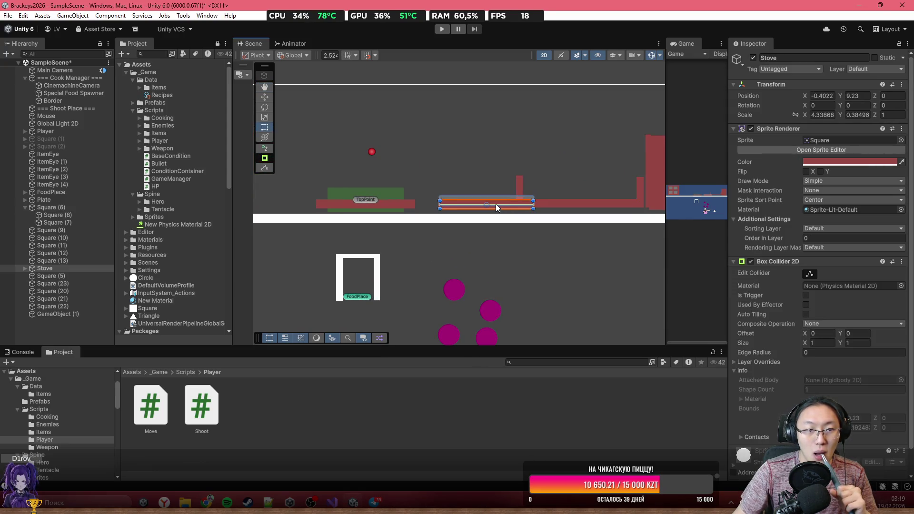
pyautogui.moveTo(487, 204); pyautogui.dragTo(473, 204)
pyautogui.click(532, 205)
pyautogui.moveTo(547, 207); pyautogui.dragTo(532, 210)
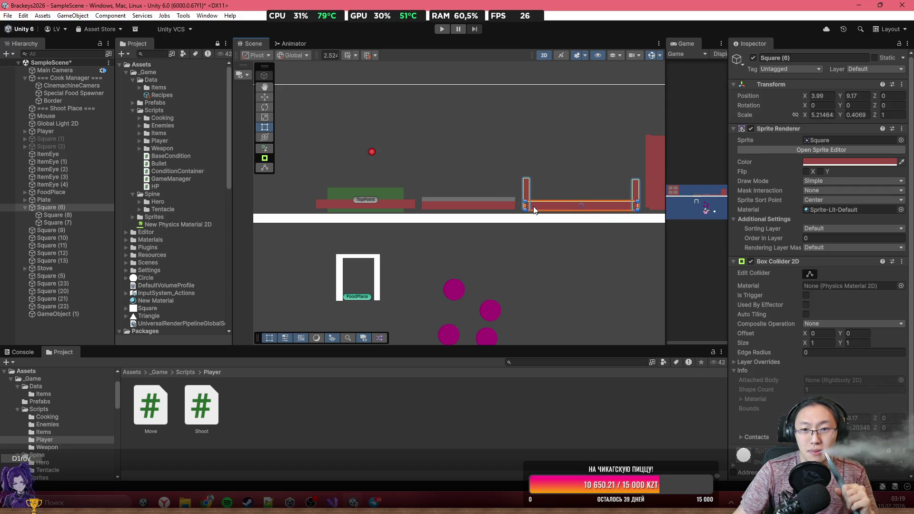
pyautogui.click(539, 245)
pyautogui.scroll(-3, 523, 205)
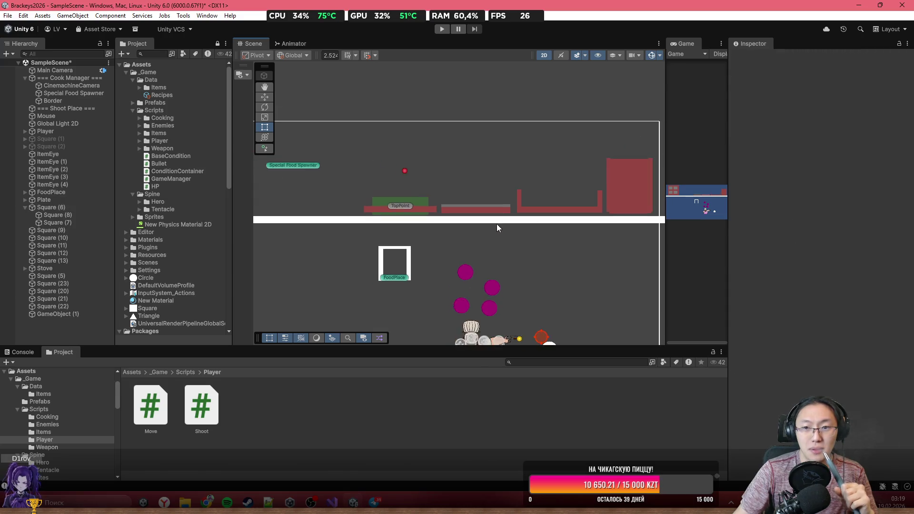
# Step: Move the Special Food Spawner to the right and slightly higher
pyautogui.click(372, 206)
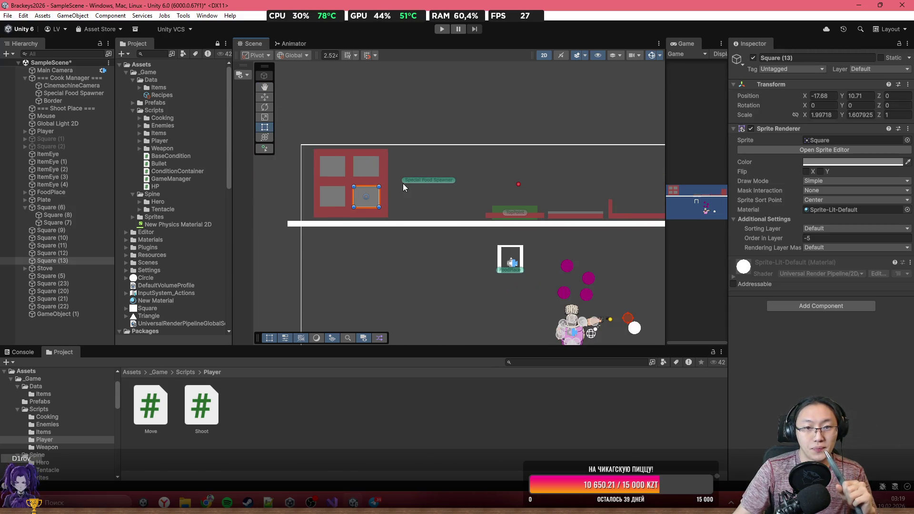
pyautogui.click(424, 181)
pyautogui.click(263, 98)
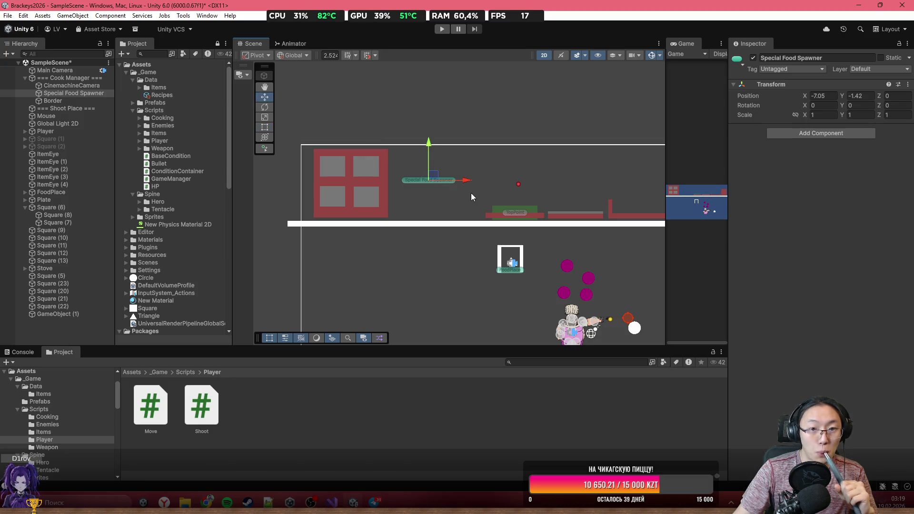
pyautogui.moveTo(434, 181)
pyautogui.mouseDown()
pyautogui.moveTo(642, 185)
pyautogui.moveTo(477, 181)
pyautogui.moveTo(522, 174)
pyautogui.moveTo(525, 147)
pyautogui.mouseUp()
pyautogui.moveTo(378, 180)
pyautogui.mouseDown()
pyautogui.moveTo(536, 205)
pyautogui.moveTo(330, 179)
pyautogui.moveTo(546, 196)
pyautogui.mouseUp()
# Step: Move the big red Square (9) right, then select it and Squares (10)–(13) in the Hierarchy
pyautogui.press('w')
pyautogui.click(401, 171)
pyautogui.moveTo(402, 178)
pyautogui.mouseDown()
pyautogui.moveTo(510, 169)
pyautogui.moveTo(501, 173)
pyautogui.mouseUp()
pyautogui.click(412, 196)
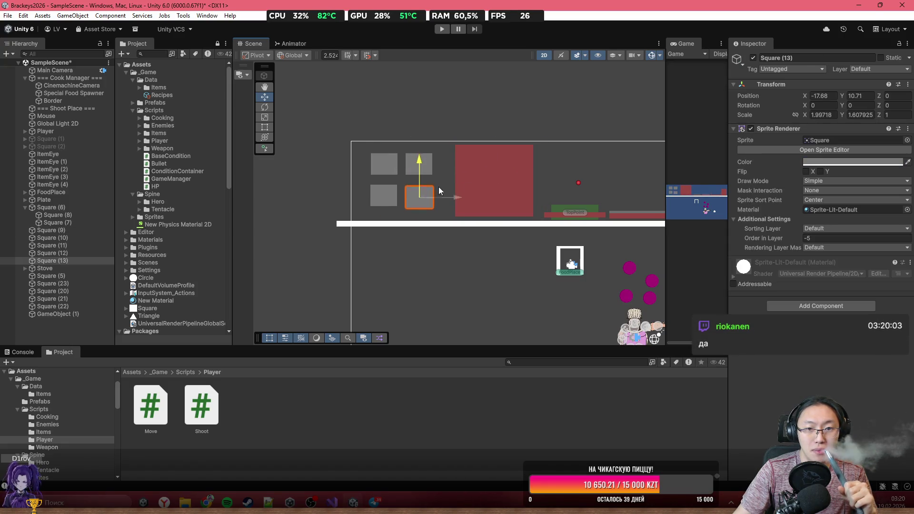
pyautogui.click(65, 231)
pyautogui.click(67, 238)
pyautogui.keyDown('shift'); pyautogui.click(67, 260); pyautogui.keyUp('shift')
# Step: Nest Squares (10)–(13) under Square (9), duplicate it, and delete three of the copy's grey squares
pyautogui.moveTo(67, 260); pyautogui.dragTo(63, 227)
pyautogui.click(64, 230)
pyautogui.hotkey('ctrl', 'd')
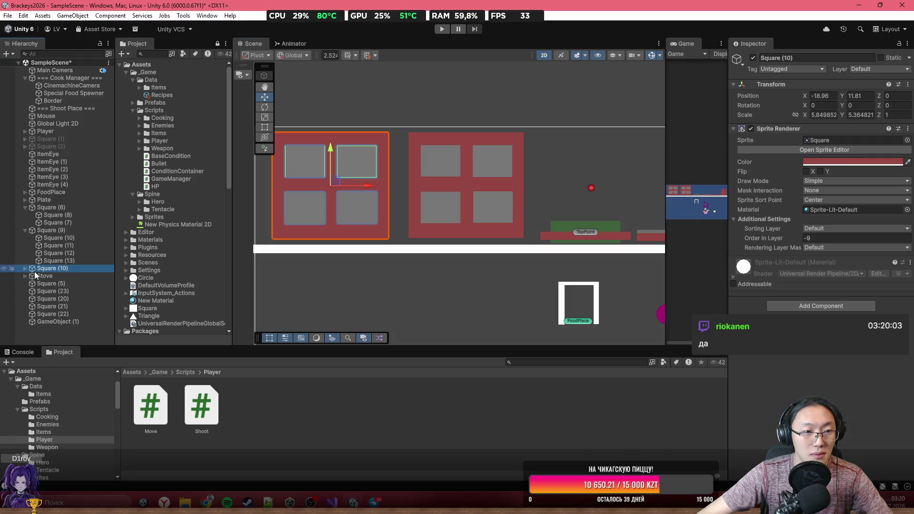
pyautogui.click(42, 276)
pyautogui.click(77, 284)
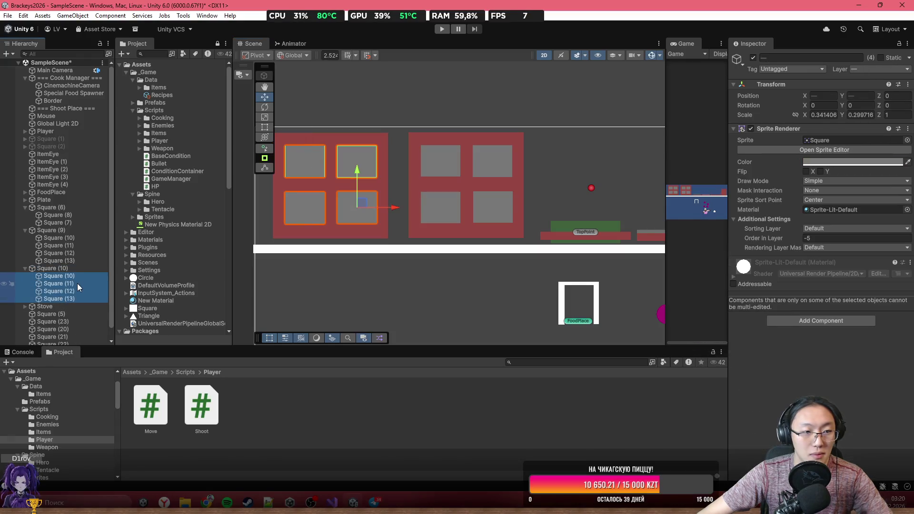
pyautogui.keyDown('shift'); pyautogui.click(82, 297); pyautogui.keyUp('shift')
pyautogui.press('Delete')
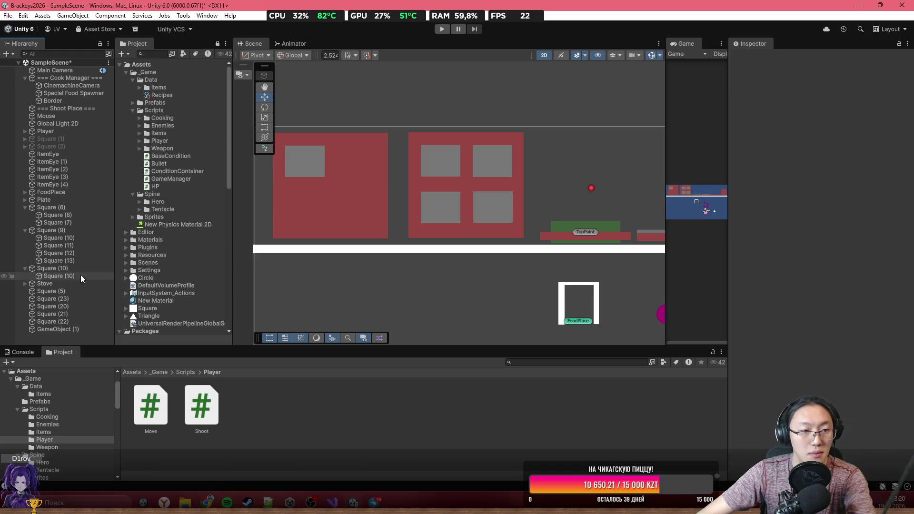
# Step: Remove the Box Collider 2D and Food Spawner from the copy's remaining grey square
pyautogui.click(80, 276)
pyautogui.click(772, 262)
pyautogui.click(898, 261)
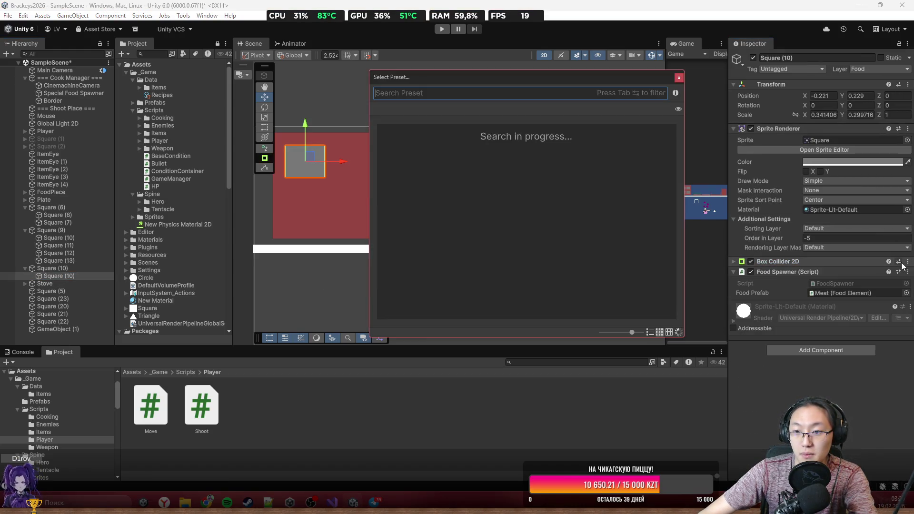
pyautogui.click(679, 77)
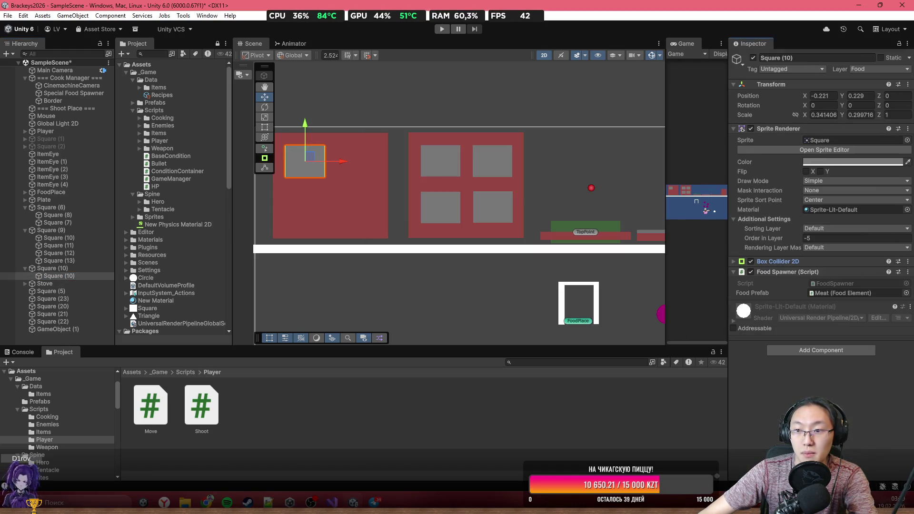
pyautogui.click(908, 262)
pyautogui.click(846, 286)
pyautogui.click(908, 261)
pyautogui.click(895, 287)
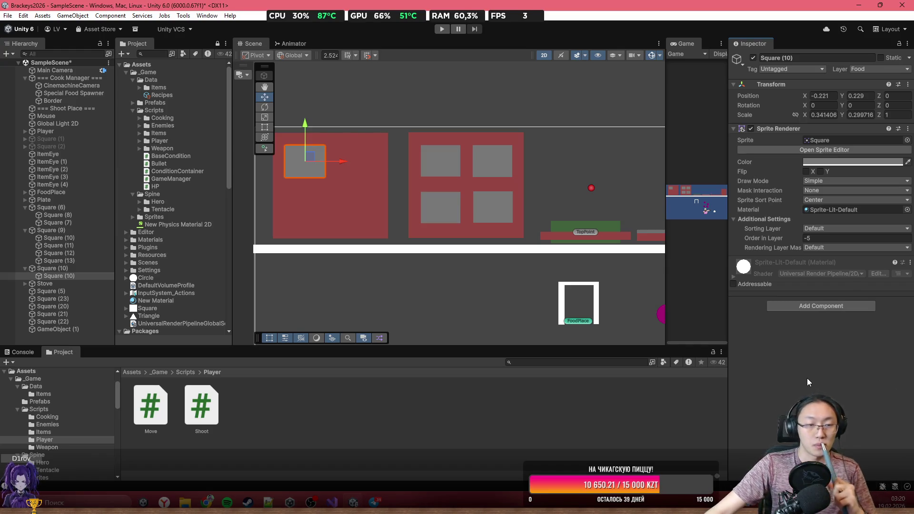
pyautogui.click(265, 127)
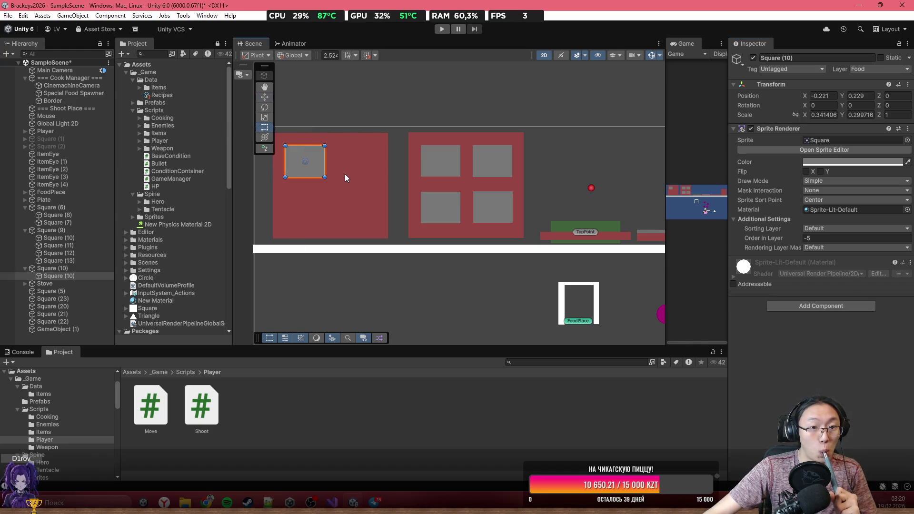
# Step: Enlarge Square (10) to nearly fill its block and sample the red block's colour
pyautogui.moveTo(327, 179); pyautogui.dragTo(382, 233)
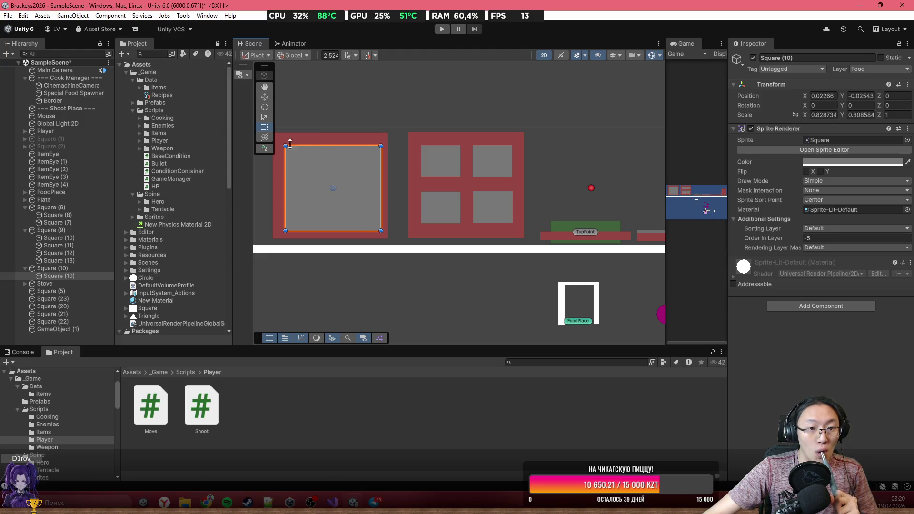
pyautogui.moveTo(289, 144); pyautogui.dragTo(287, 142)
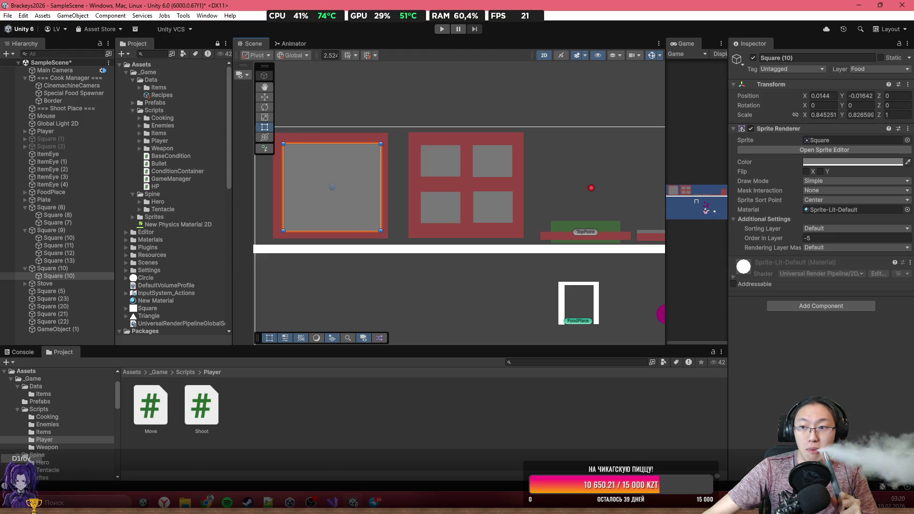
pyautogui.click(908, 162)
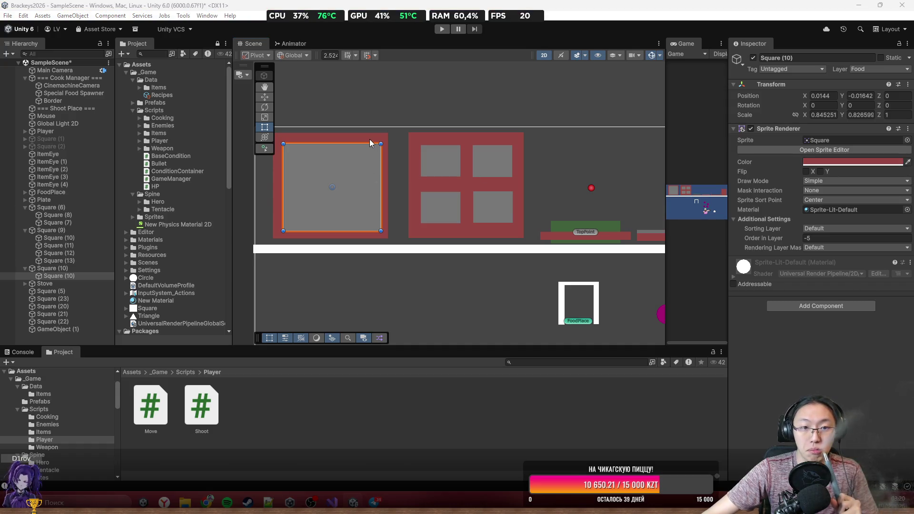
pyautogui.click(371, 139)
# Step: Darken the square's colour to 5E3432 in the colour picker
pyautogui.click(851, 163)
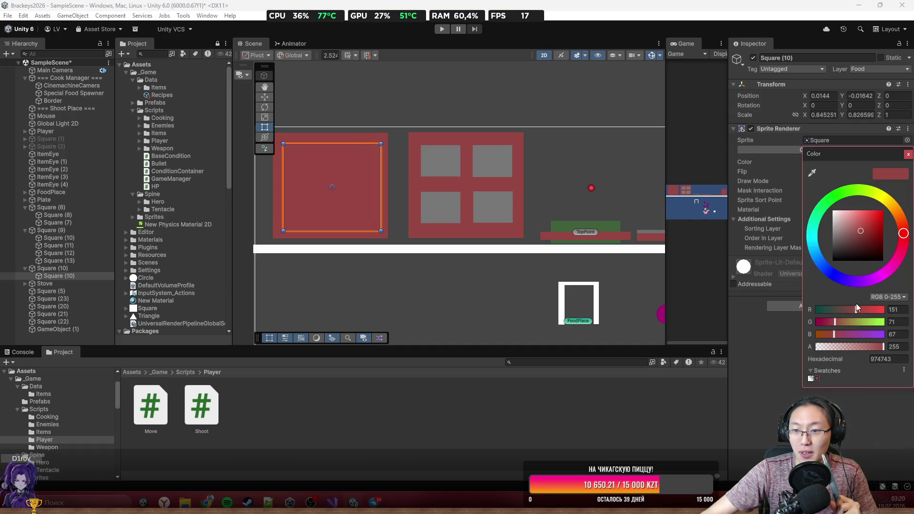
pyautogui.moveTo(861, 232); pyautogui.dragTo(858, 243)
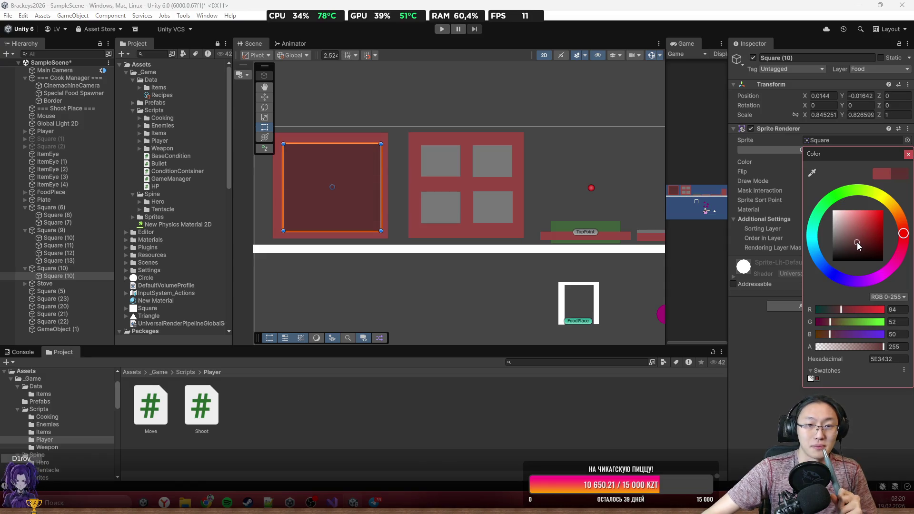
pyautogui.moveTo(358, 191); pyautogui.dragTo(356, 191)
pyautogui.scroll(2, 370, 261)
pyautogui.moveTo(370, 261)
pyautogui.mouseDown()
pyautogui.moveTo(482, 264)
pyautogui.moveTo(336, 207)
pyautogui.mouseUp()
# Step: Reselect the dark red Square (10) and lower its top edge slightly
pyautogui.click(538, 278)
pyautogui.scroll(-2, 446, 247)
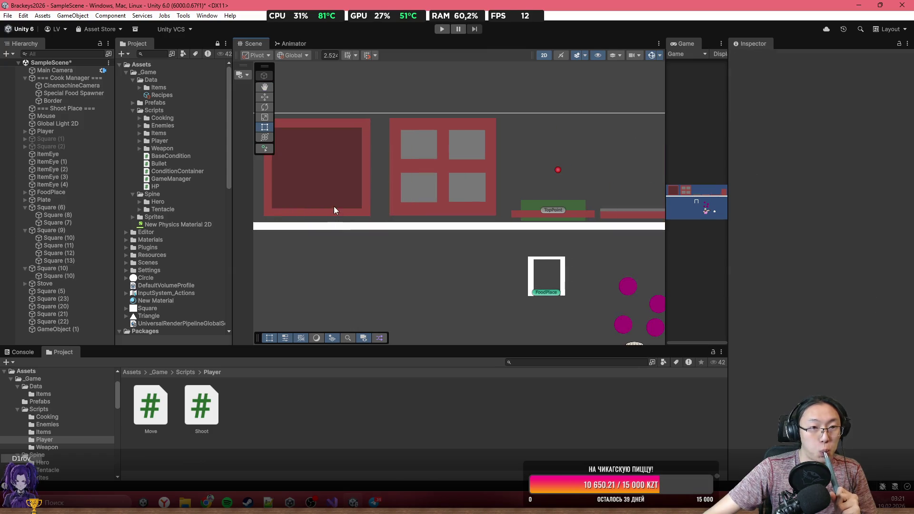
pyautogui.scroll(1, 413, 200)
pyautogui.scroll(5, 367, 122)
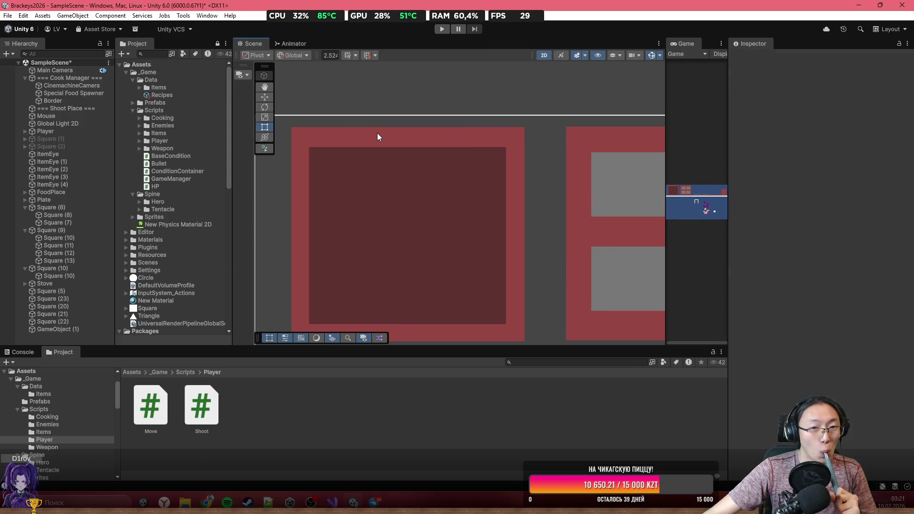
pyautogui.click(377, 133)
pyautogui.moveTo(413, 147); pyautogui.dragTo(421, 157)
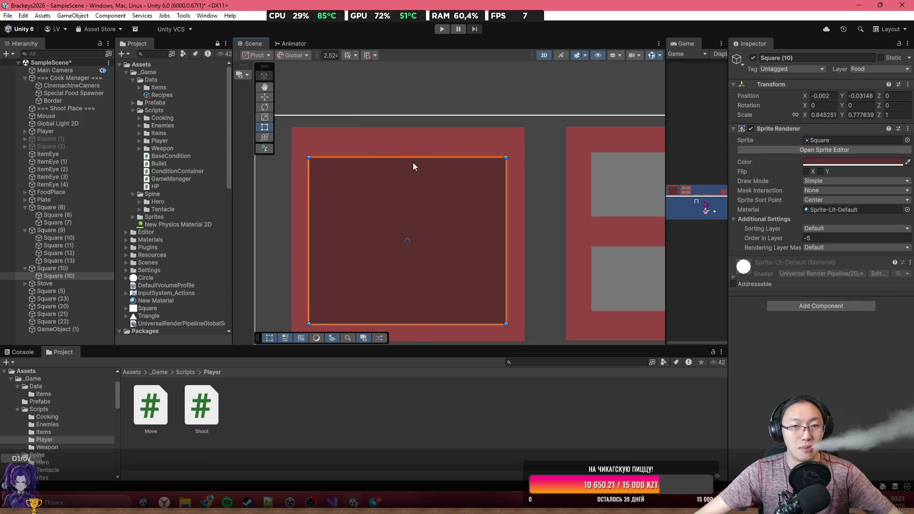
pyautogui.scroll(-5, 527, 160)
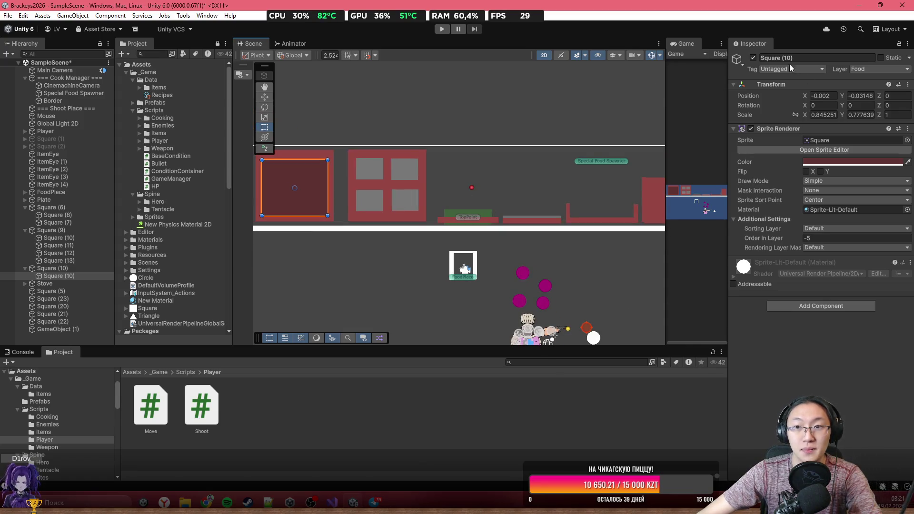
# Step: Maximize the Game view and set its scale to 1x
pyautogui.doubleClick(678, 42)
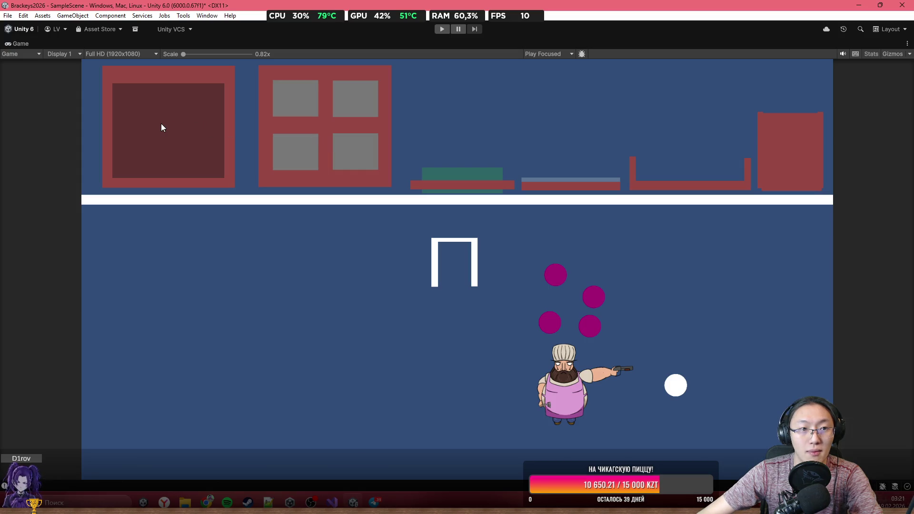
pyautogui.press('super+shift+s')
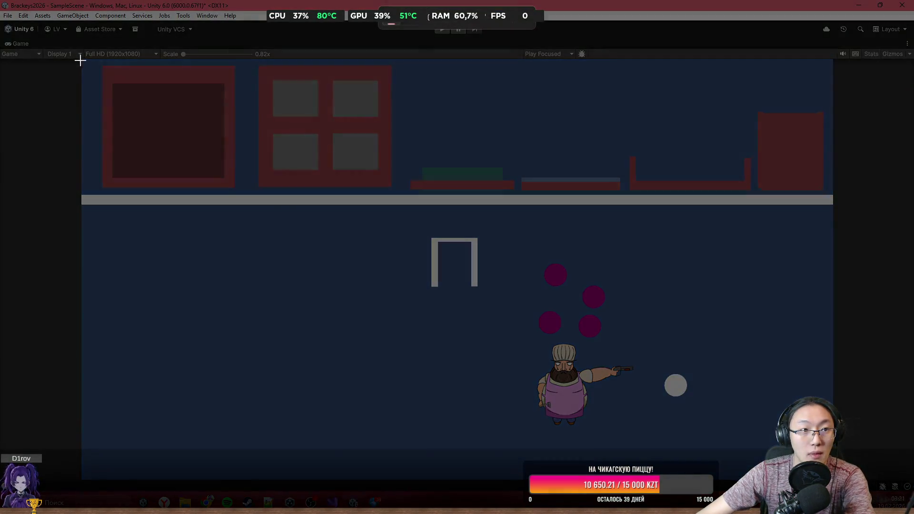
pyautogui.press('Escape')
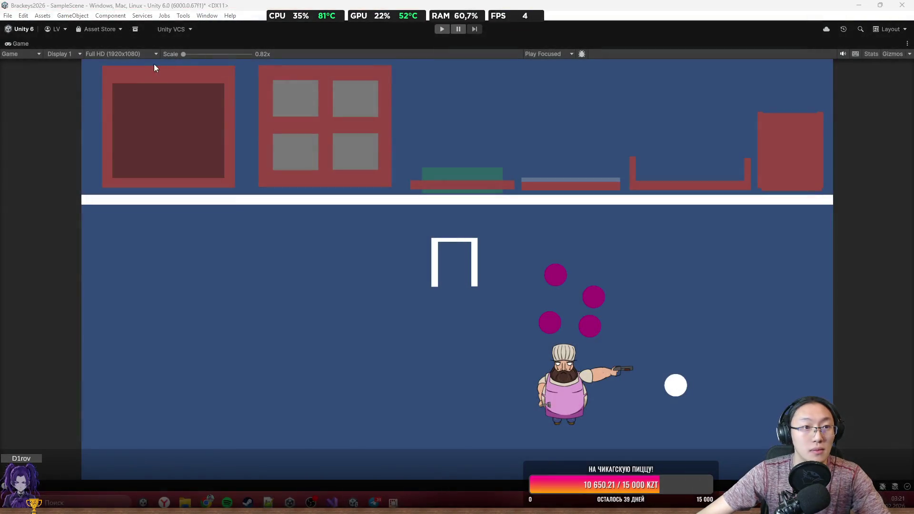
pyautogui.scroll(3, 406, 132)
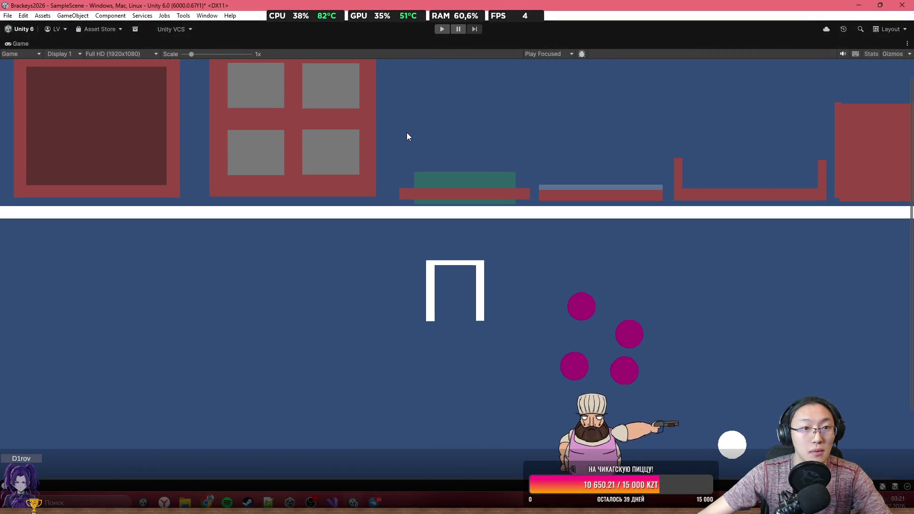
# Step: Capture a screenshot of the kitchen game view with the Snipping Tool
pyautogui.press('super+shift+s')
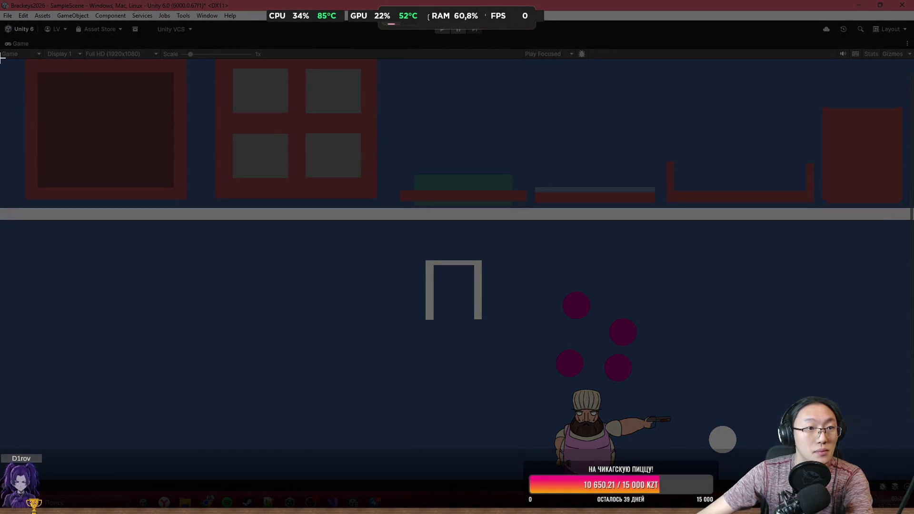
pyautogui.click(348, 110)
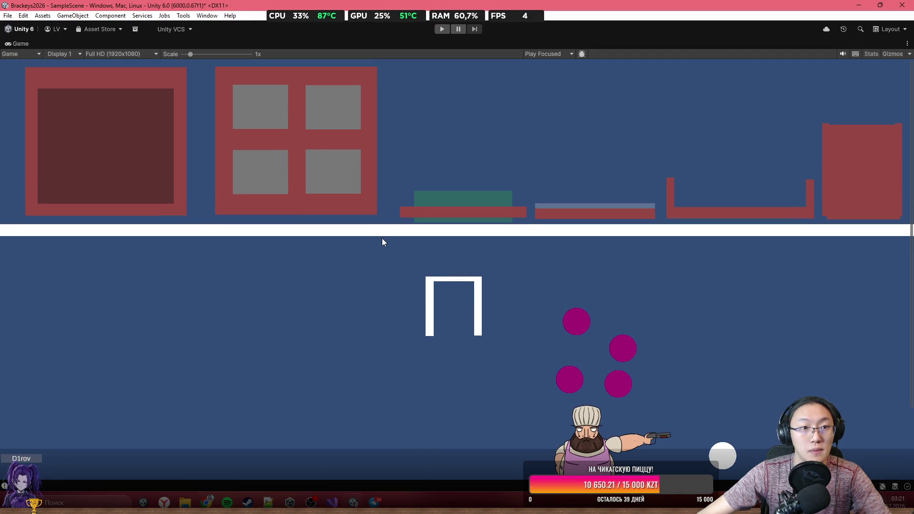
pyautogui.press('super+shift+s')
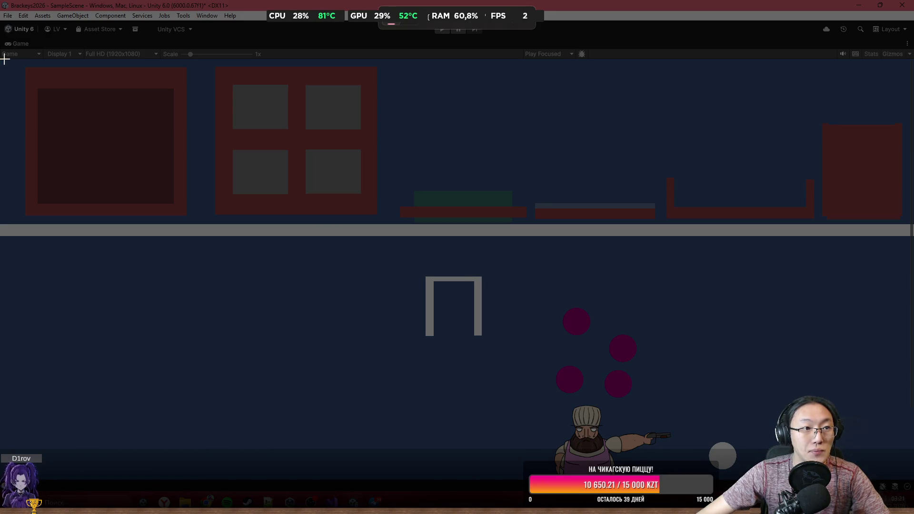
pyautogui.moveTo(1, 58)
pyautogui.mouseDown()
pyautogui.moveTo(542, 253)
pyautogui.moveTo(907, 284)
pyautogui.moveTo(911, 231)
pyautogui.moveTo(911, 241)
pyautogui.mouseUp()
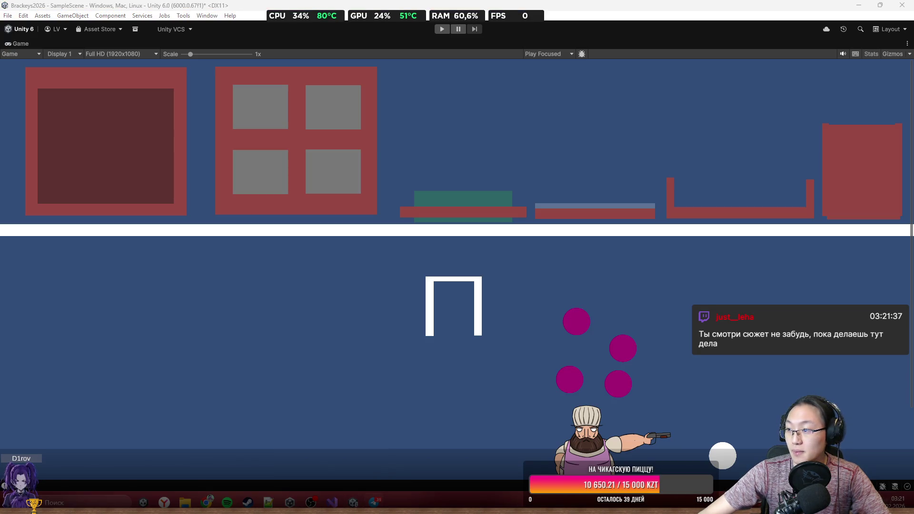
pyautogui.moveTo(357, 503)
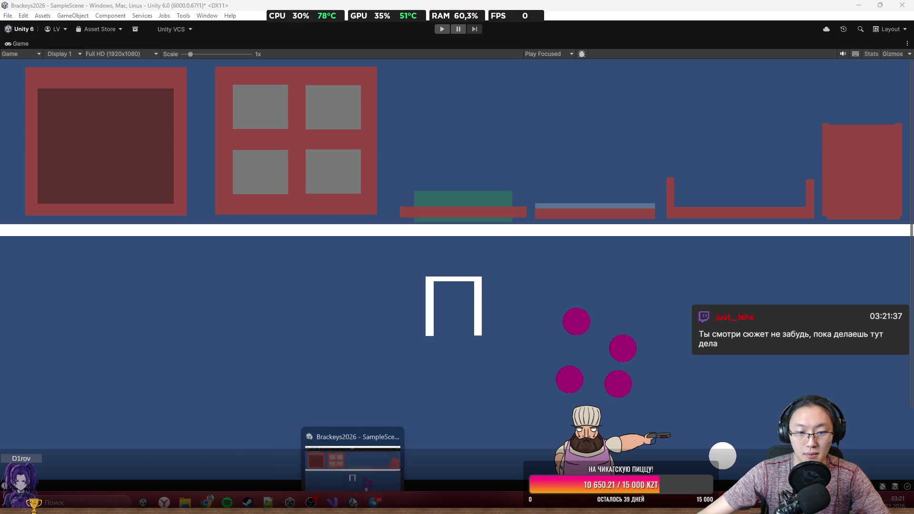
pyautogui.press('super')
pyautogui.click(189, 221)
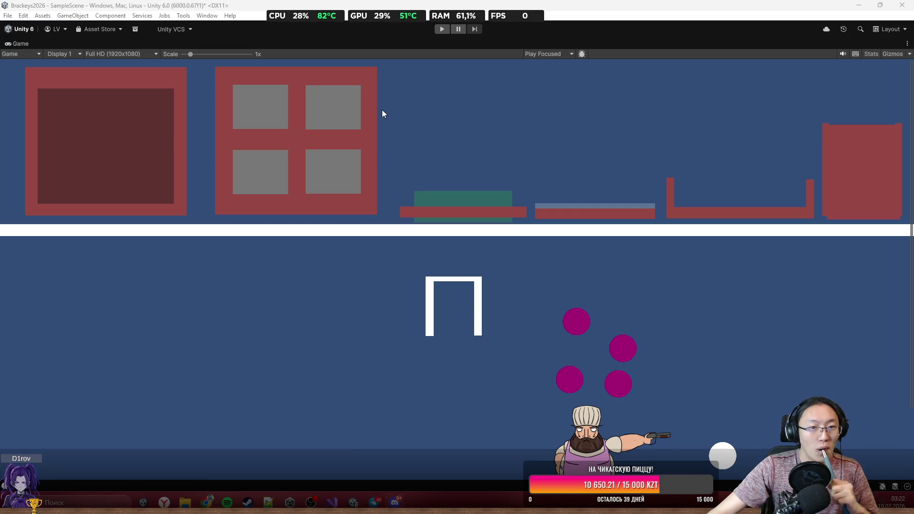
# Step: Enter Play mode to run the kitchen scene with the new dark red block
pyautogui.click(444, 30)
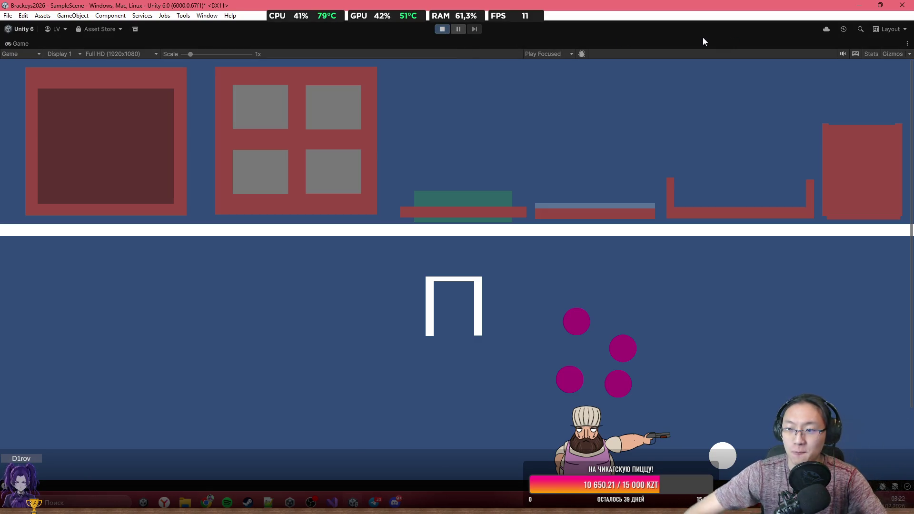
# Step: Walk the chef up toward the white gate and past the walls
pyautogui.hotkey('w', 'a')
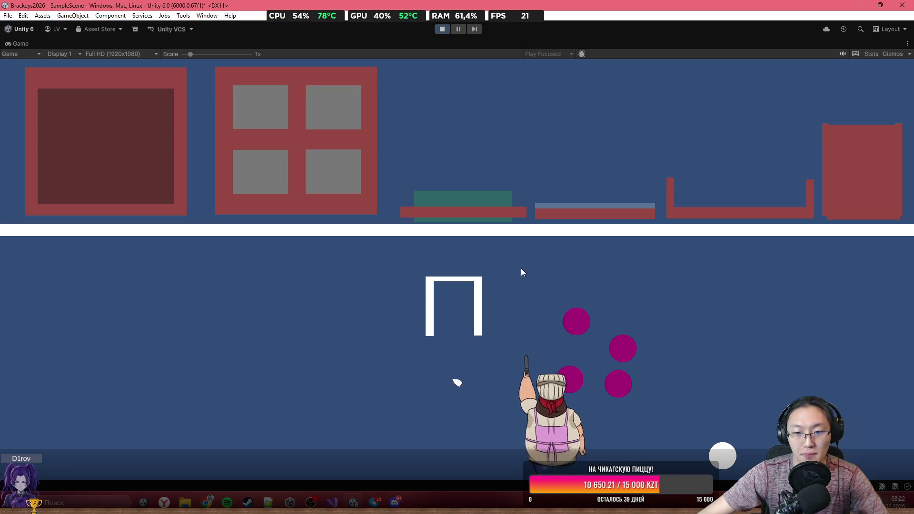
pyautogui.press('s')
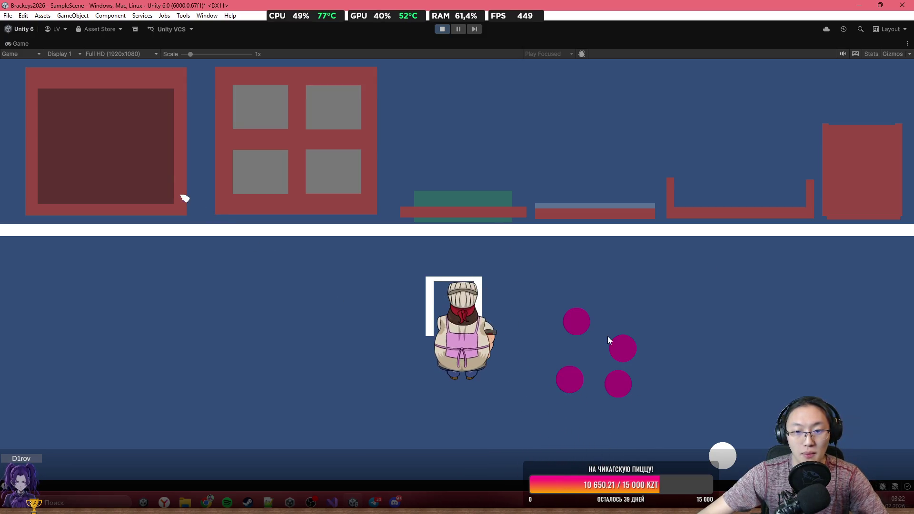
pyautogui.press('w')
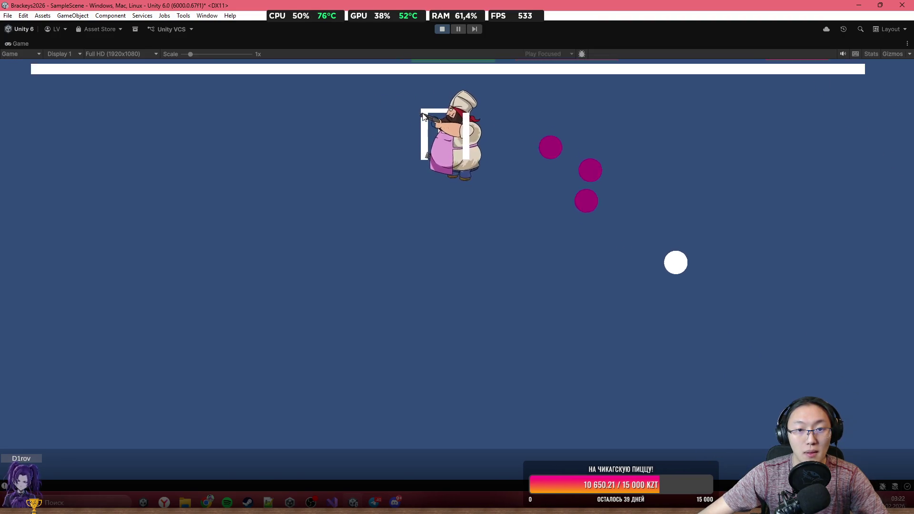
# Step: Cook sausages on the stove and move them with buns onto the teal plate
pyautogui.moveTo(287, 131)
pyautogui.mouseDown()
pyautogui.moveTo(398, 87)
pyautogui.moveTo(647, 127)
pyautogui.moveTo(673, 119)
pyautogui.moveTo(615, 143)
pyautogui.mouseUp()
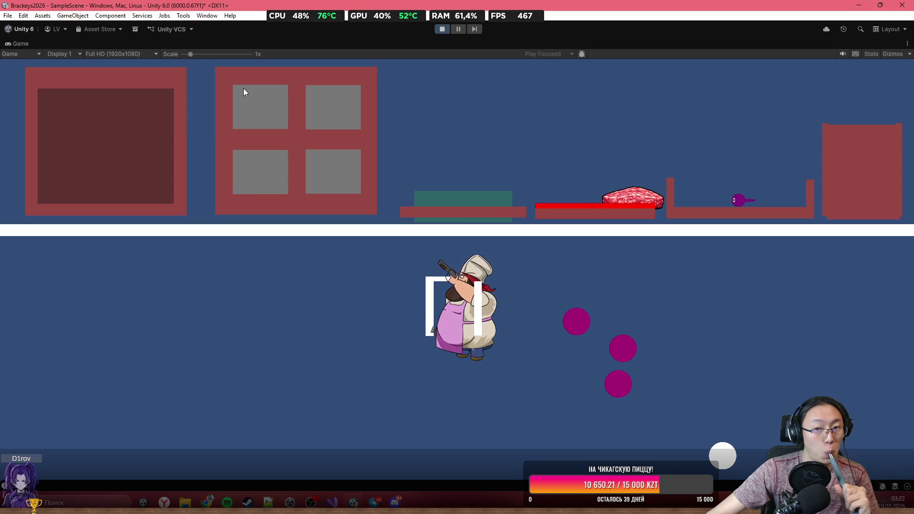
pyautogui.moveTo(309, 109)
pyautogui.mouseDown()
pyautogui.moveTo(501, 127)
pyautogui.moveTo(563, 167)
pyautogui.mouseUp()
pyautogui.moveTo(475, 145); pyautogui.dragTo(474, 148)
pyautogui.moveTo(657, 201)
pyautogui.mouseDown()
pyautogui.moveTo(498, 121)
pyautogui.moveTo(476, 119)
pyautogui.mouseUp()
pyautogui.moveTo(312, 101); pyautogui.dragTo(603, 121)
pyautogui.moveTo(556, 201)
pyautogui.mouseDown()
pyautogui.moveTo(523, 127)
pyautogui.moveTo(457, 145)
pyautogui.mouseUp()
pyautogui.moveTo(334, 107); pyautogui.dragTo(454, 127)
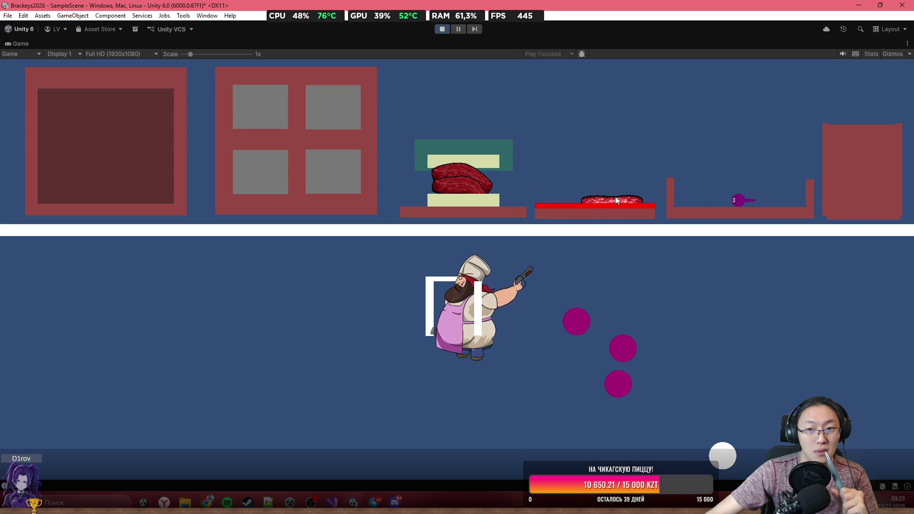
# Step: Stack more cooked sausages and buns into the burger, then fire a chunk of meat
pyautogui.moveTo(614, 201); pyautogui.dragTo(481, 111)
pyautogui.moveTo(289, 119)
pyautogui.mouseDown()
pyautogui.moveTo(441, 87)
pyautogui.moveTo(638, 101)
pyautogui.moveTo(712, 128)
pyautogui.mouseUp()
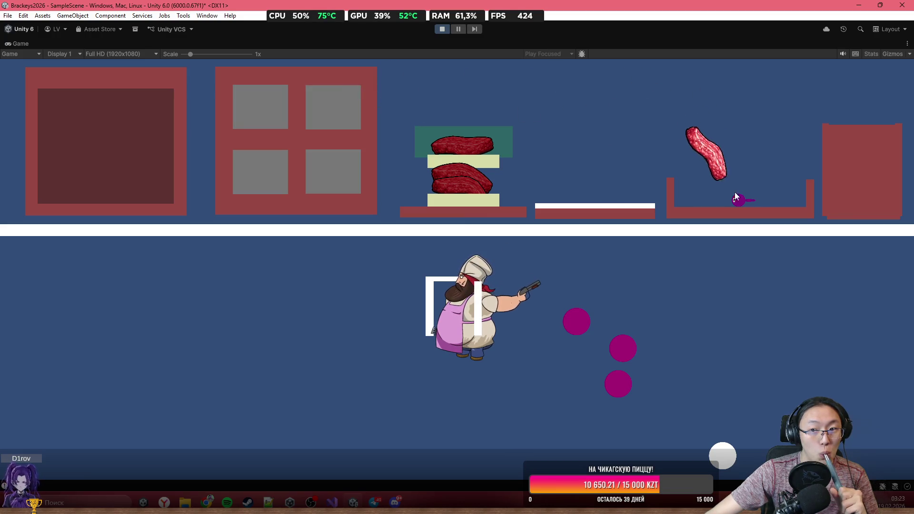
pyautogui.moveTo(481, 89); pyautogui.dragTo(482, 92)
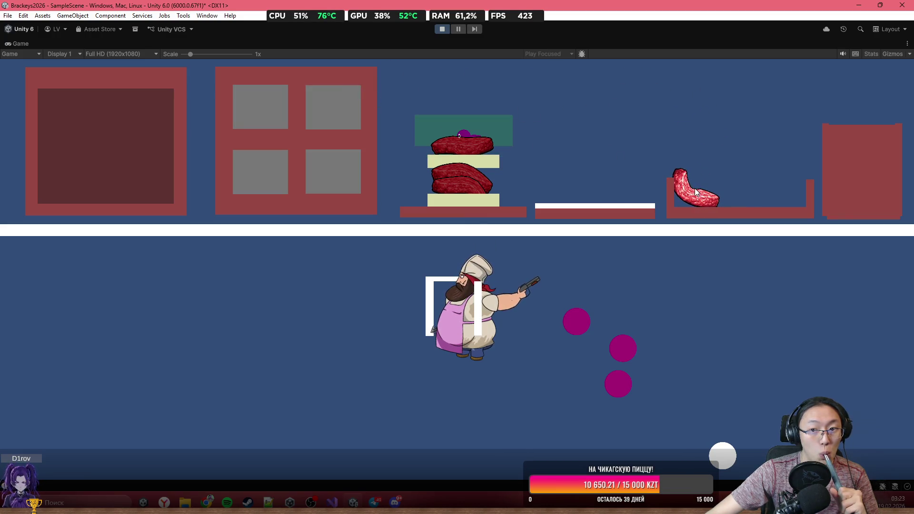
pyautogui.moveTo(672, 164)
pyautogui.mouseDown()
pyautogui.moveTo(681, 179)
pyautogui.moveTo(608, 162)
pyautogui.mouseUp()
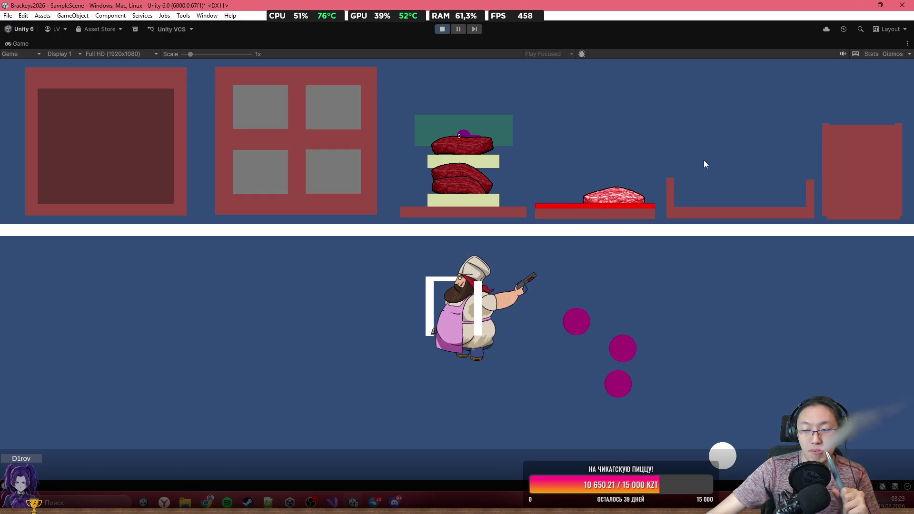
pyautogui.moveTo(614, 196)
pyautogui.mouseDown()
pyautogui.moveTo(510, 84)
pyautogui.moveTo(460, 106)
pyautogui.mouseUp()
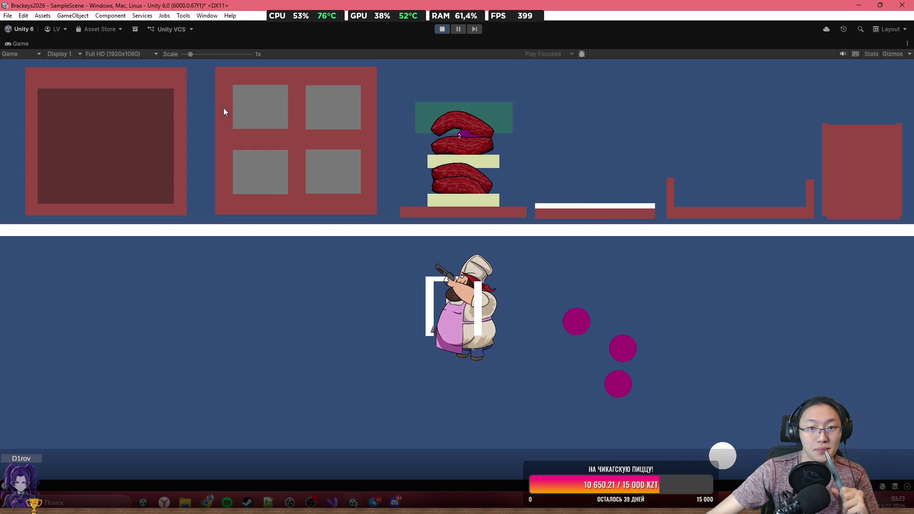
pyautogui.moveTo(267, 106)
pyautogui.mouseDown()
pyautogui.moveTo(373, 67)
pyautogui.moveTo(462, 127)
pyautogui.mouseUp()
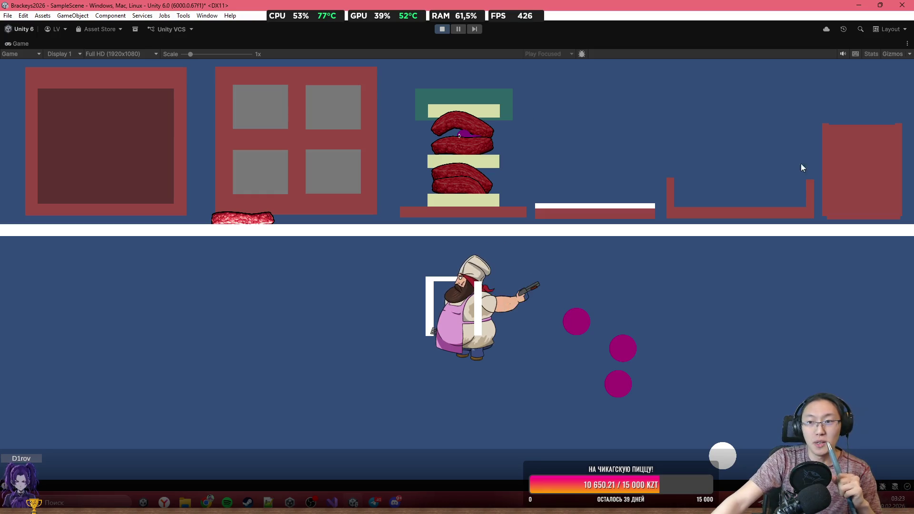
pyautogui.click(500, 100)
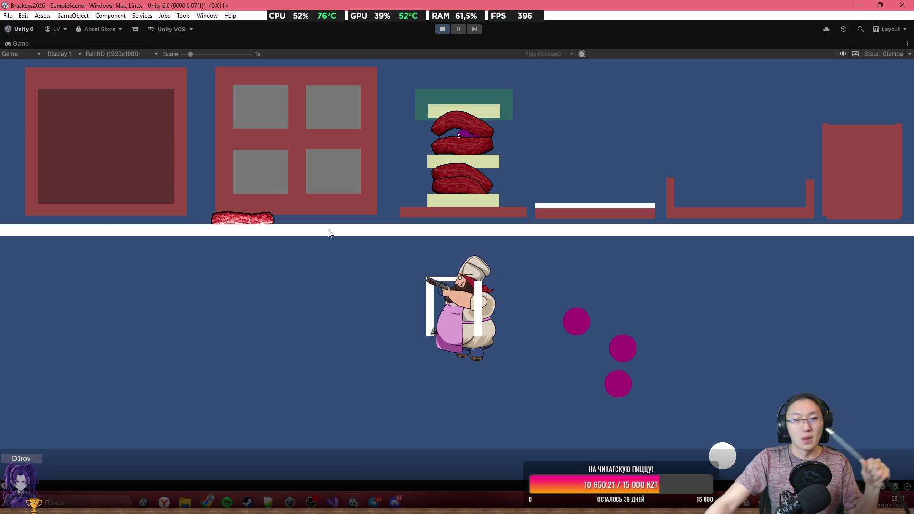
pyautogui.hotkey('alt', 'Tab')
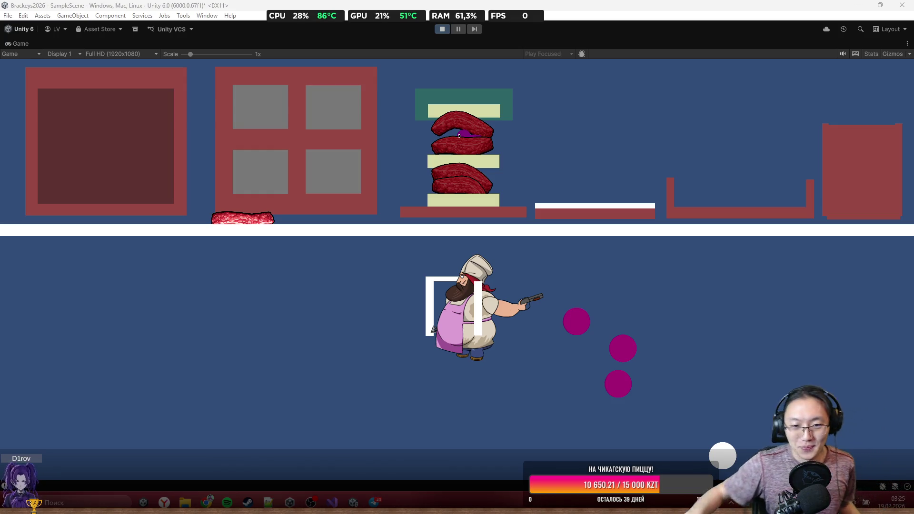
# Step: Test the running game, then stop Play mode and restore the full editor layout
pyautogui.click(378, 288)
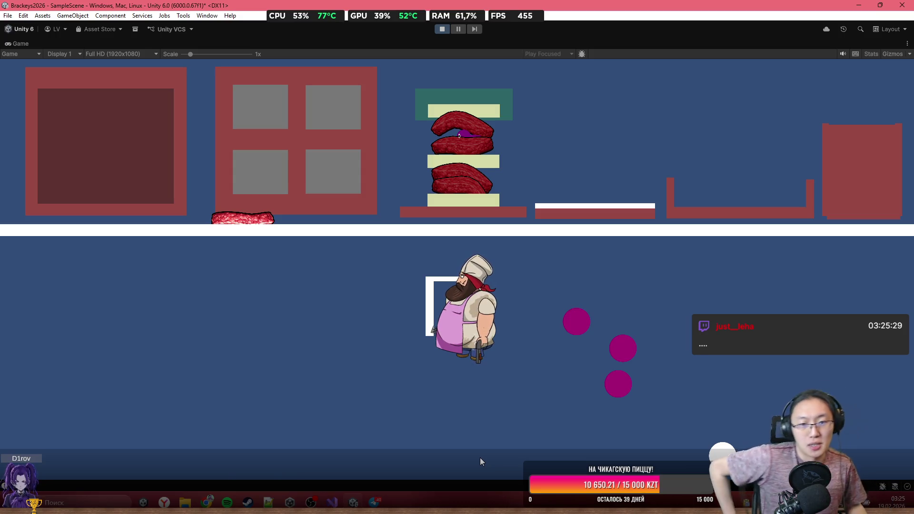
pyautogui.click(441, 29)
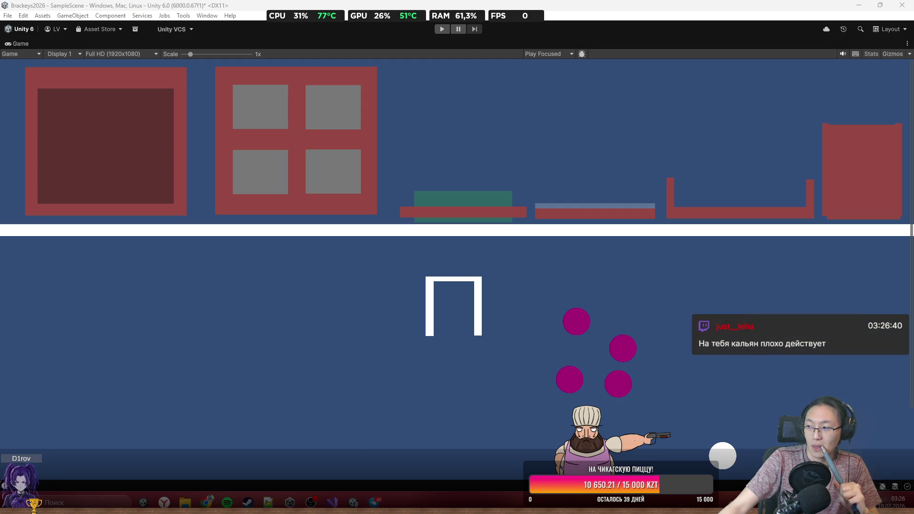
pyautogui.click(499, 139)
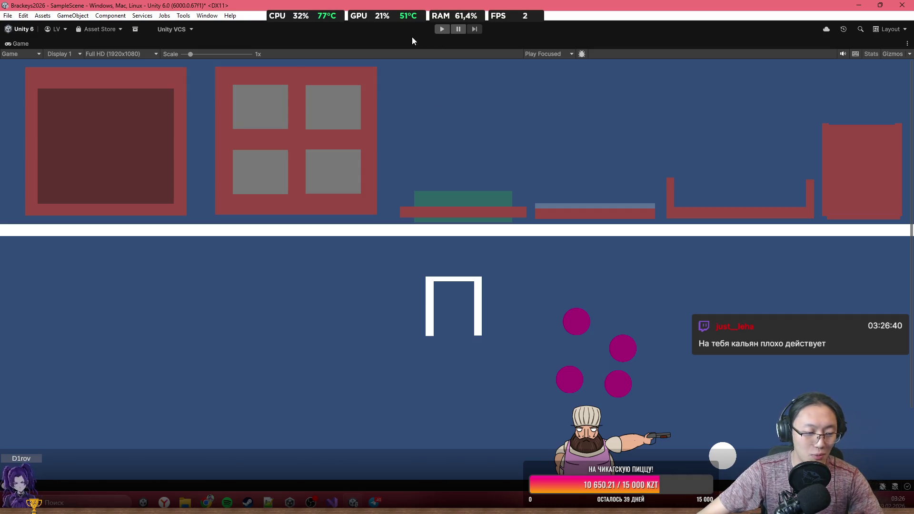
pyautogui.moveTo(351, 19)
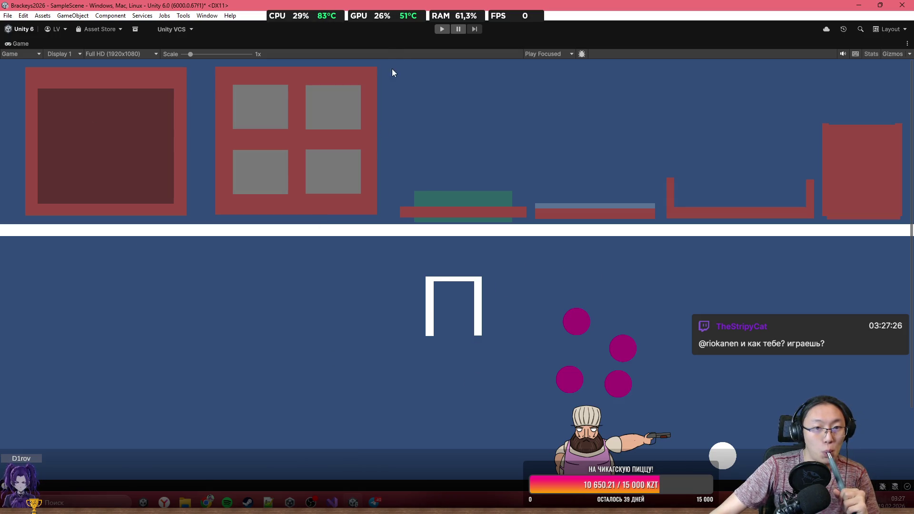
pyautogui.doubleClick(406, 44)
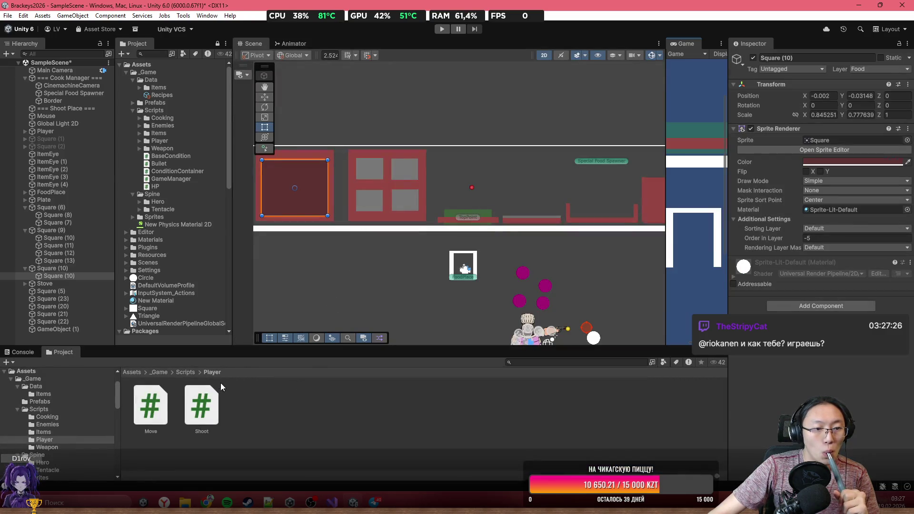
# Step: Create a MonoBehaviour script named QuesrManager in _Game/Scripts, then minimize Visual Studio
pyautogui.click(192, 373)
pyautogui.rightClick(617, 460)
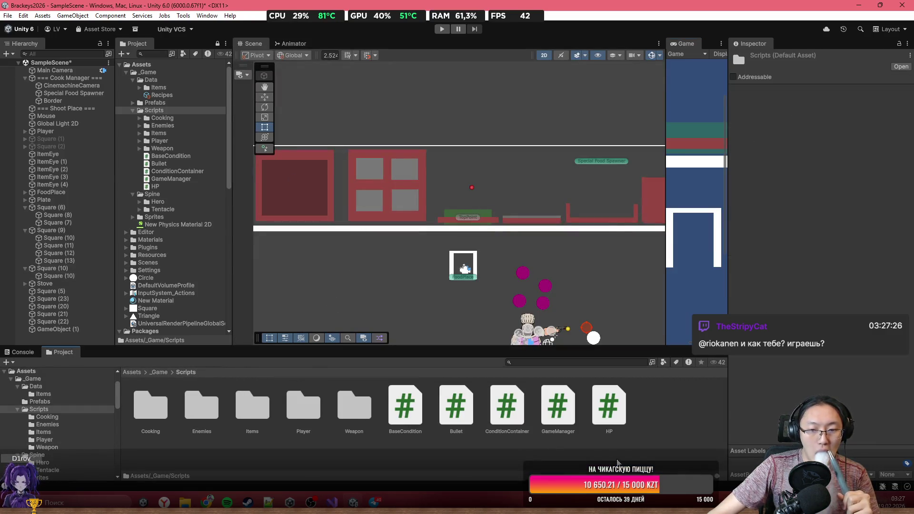
pyautogui.moveTo(710, 190)
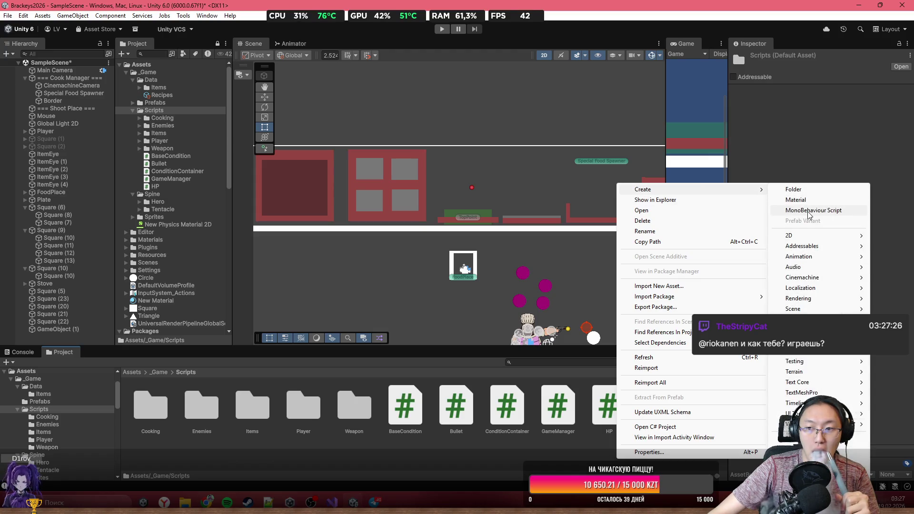
pyautogui.click(808, 211)
pyautogui.write('Игуык')
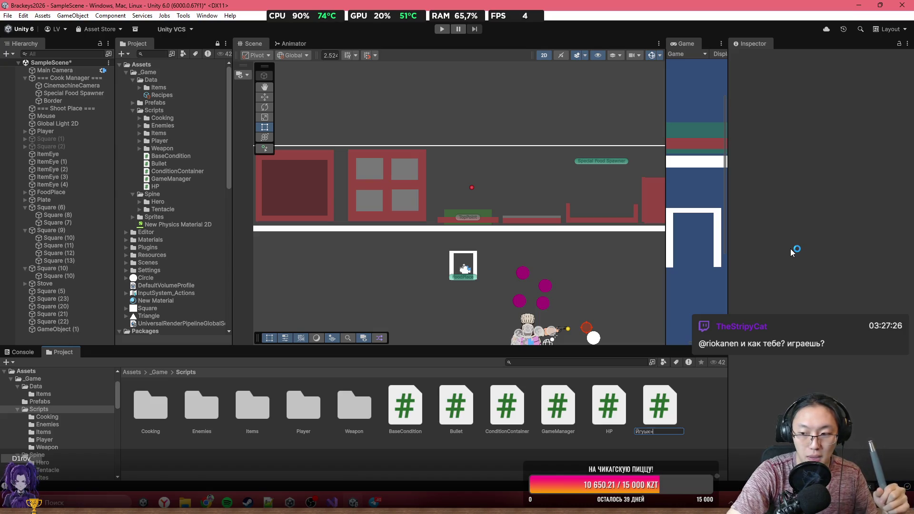
pyautogui.press('BackSpace')
pyautogui.press('BackSpace')
pyautogui.press('BackSpace')
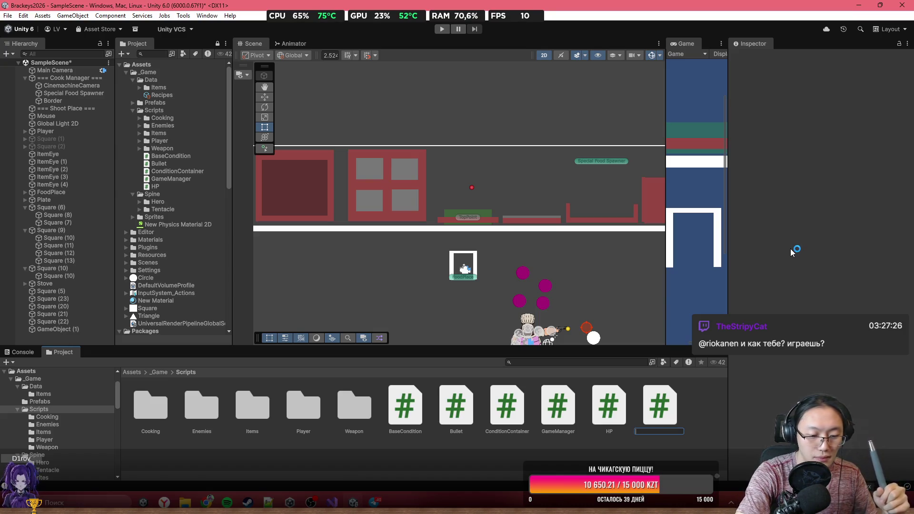
pyautogui.write('C')
pyautogui.write('est')
pyautogui.write('a')
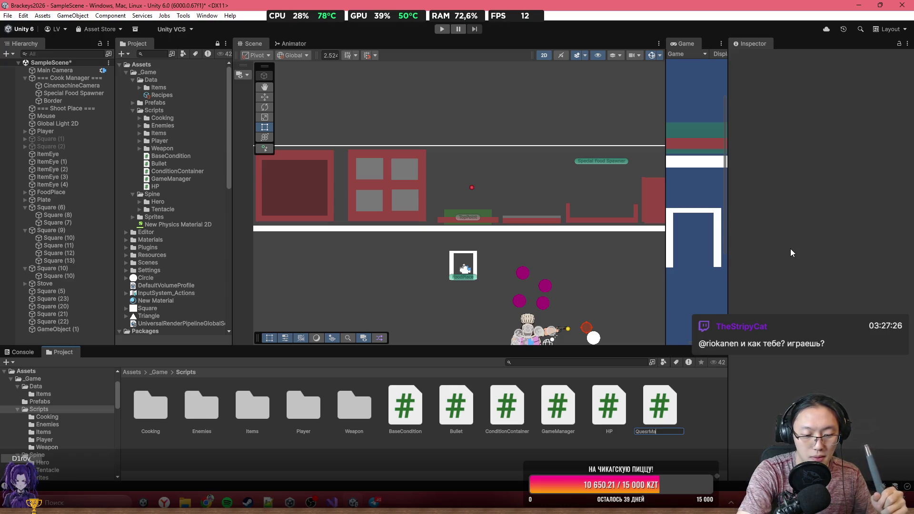
pyautogui.write('r')
pyautogui.press('Return')
pyautogui.hotkey('alt', 'Tab')
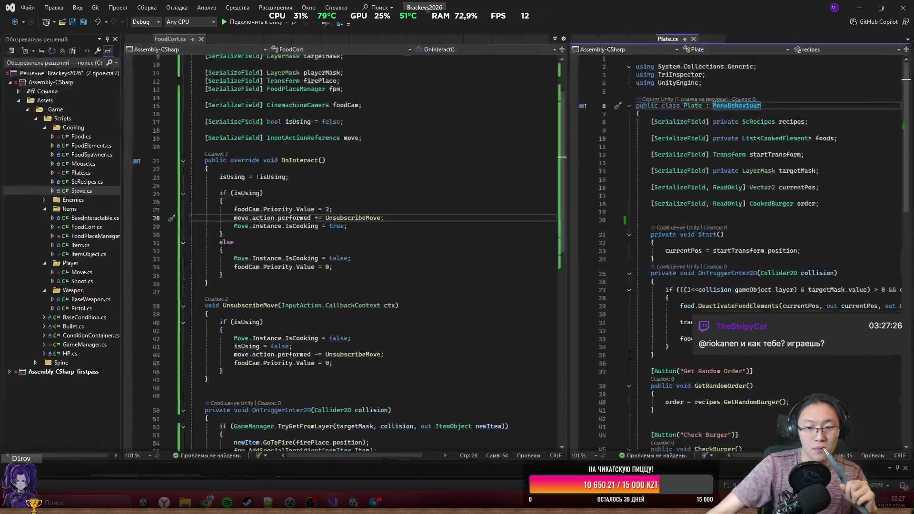
pyautogui.click(862, 5)
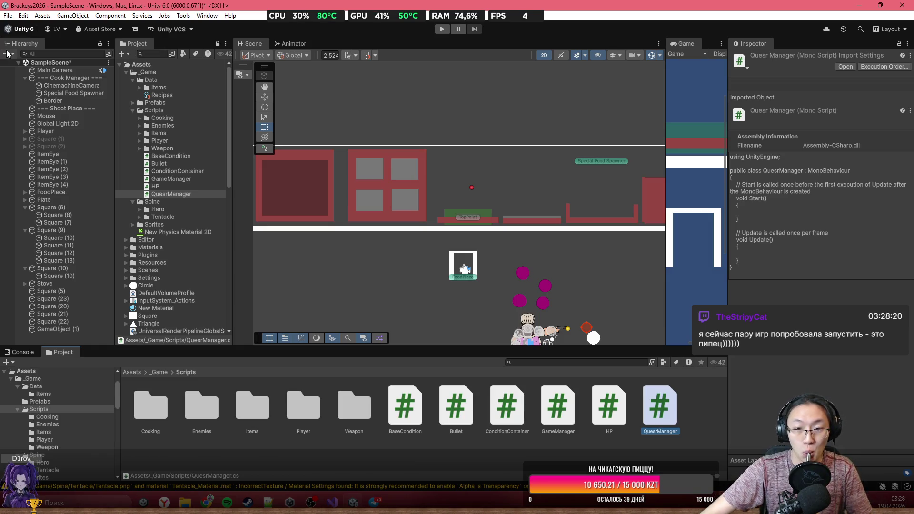
# Step: Delete the template comment and the Start and Update methods from the script
pyautogui.doubleClick(662, 420)
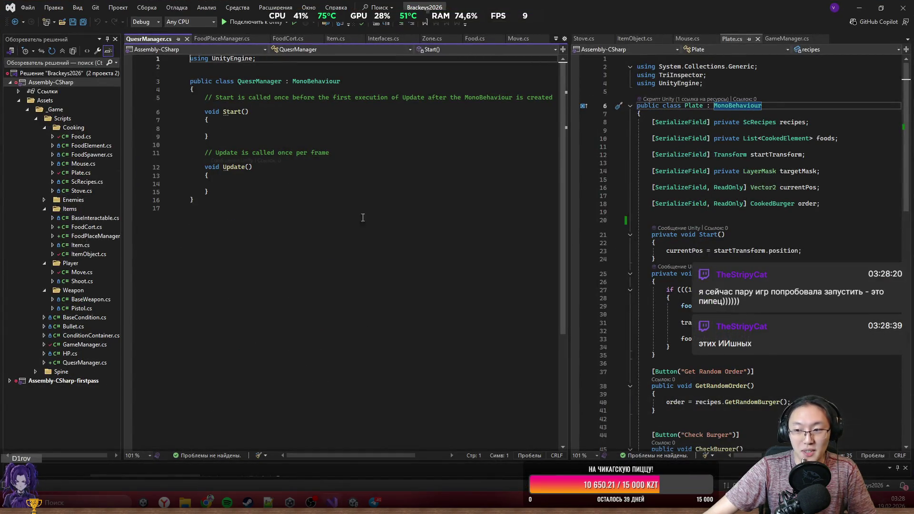
pyautogui.moveTo(212, 192); pyautogui.dragTo(205, 99)
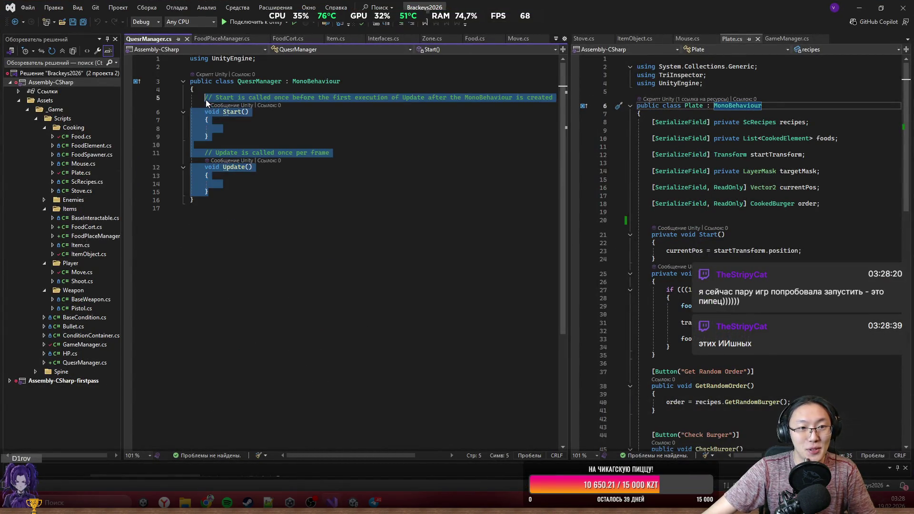
pyautogui.press('Delete')
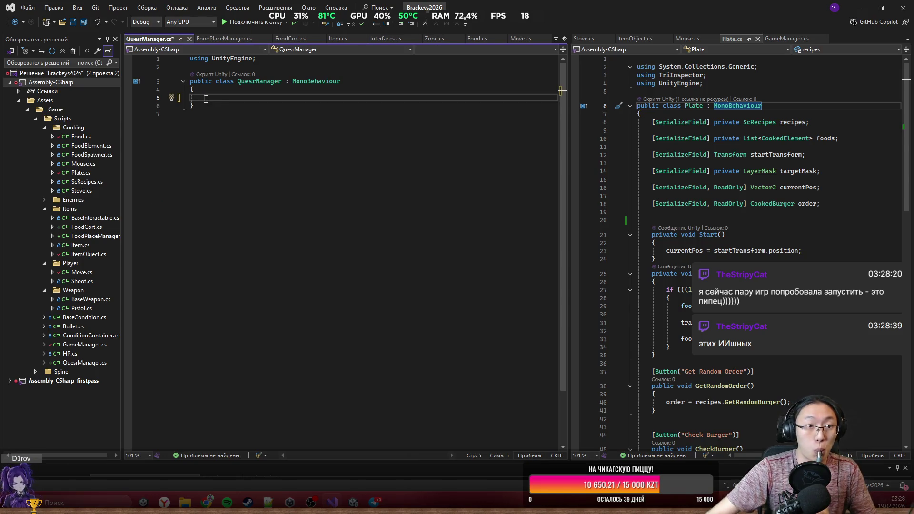
# Step: Rename the QuesrManager class and its file to QuestManager
pyautogui.doubleClick(247, 81)
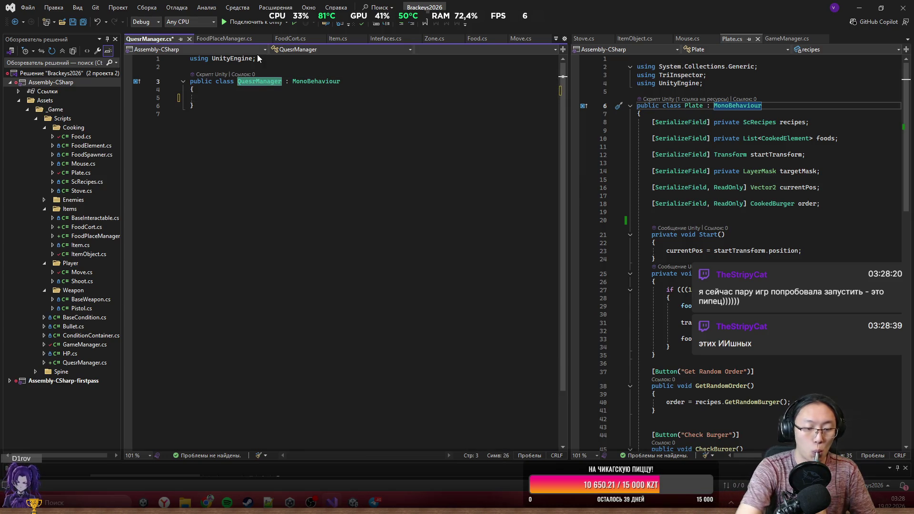
pyautogui.hotkey('ctrl', 'r')
pyautogui.hotkey('ctrl', 'r')
pyautogui.press('Left')
pyautogui.press('Left')
pyautogui.press('Left')
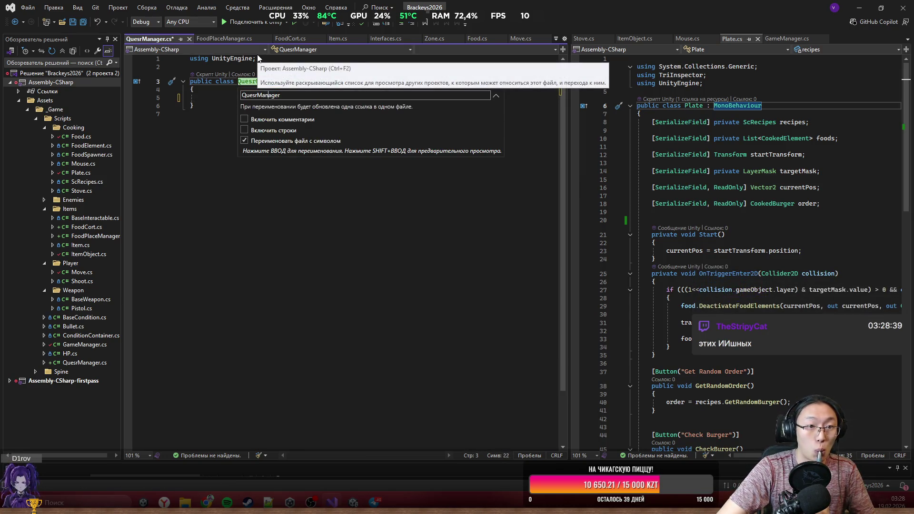
pyautogui.press('BackSpace')
pyautogui.write('t')
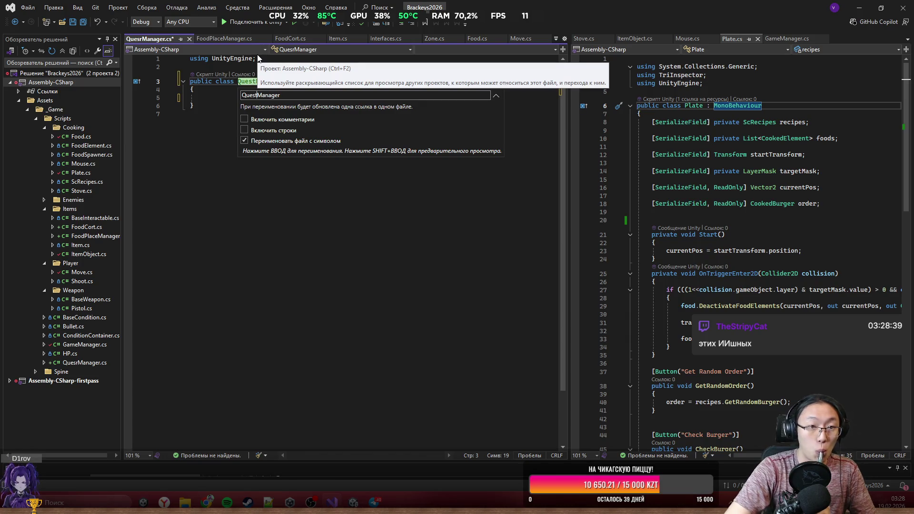
pyautogui.press('Return')
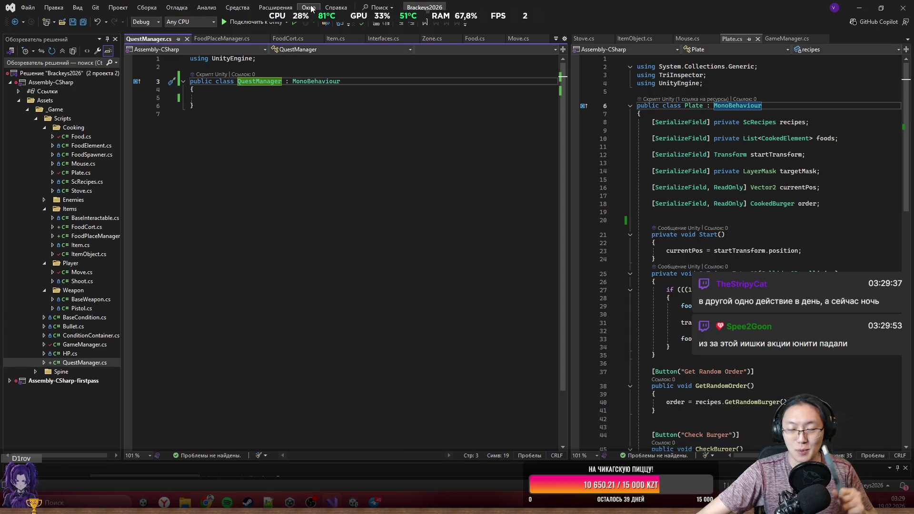
pyautogui.click(279, 96)
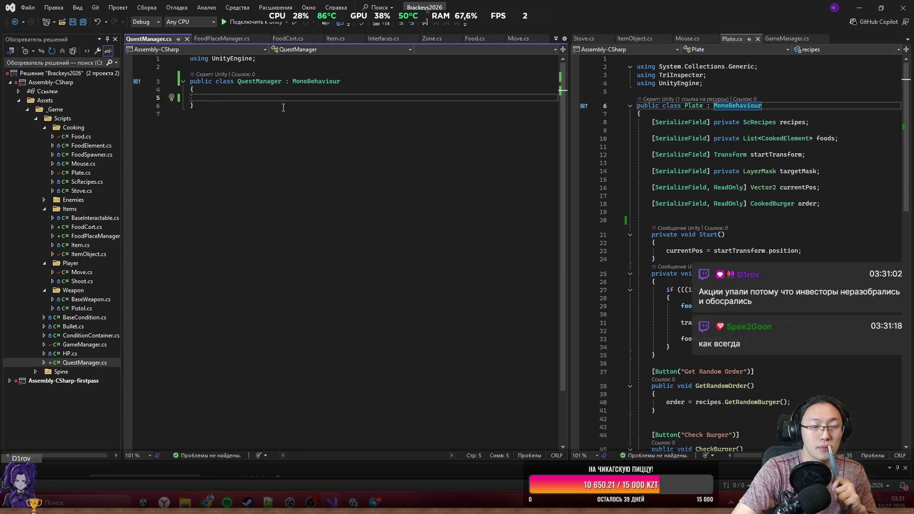
pyautogui.press('Down')
# Step: Add a [Serializable] attribute on a new line below the QuestManager class
pyautogui.press('Return')
pyautogui.press('Return')
pyautogui.write('public')
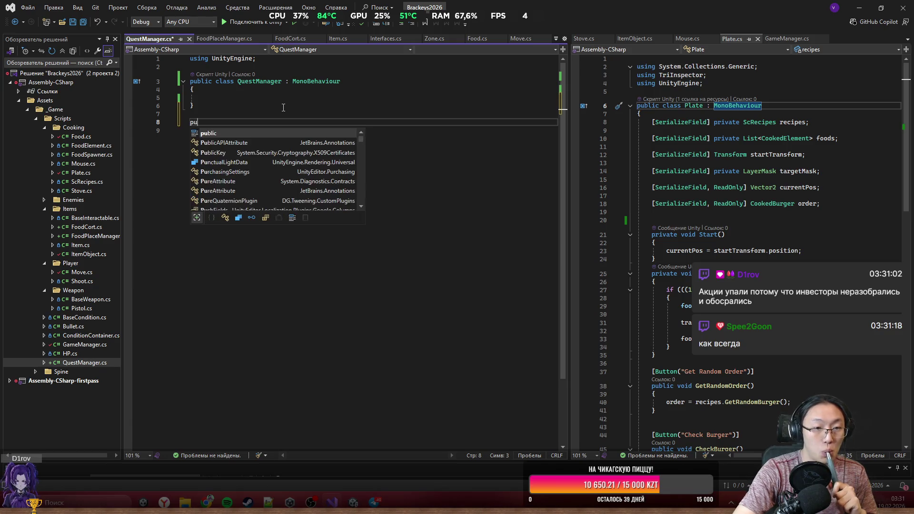
pyautogui.press('BackSpace')
pyautogui.press('BackSpace')
pyautogui.press('BackSpace')
pyautogui.write('[')
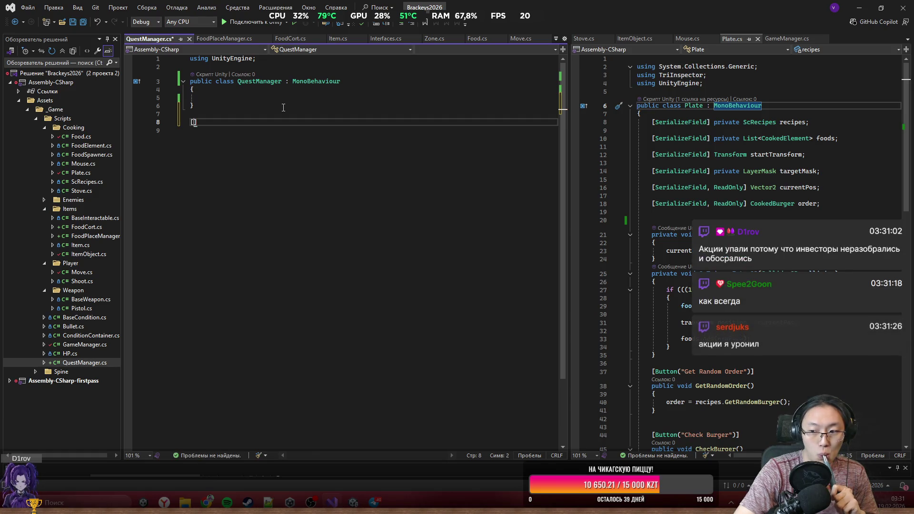
pyautogui.write('SeF')
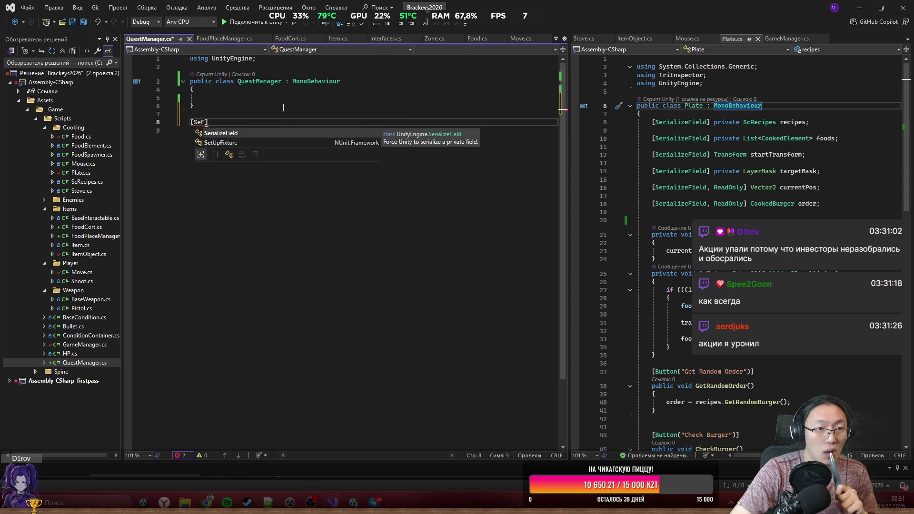
pyautogui.press('BackSpace')
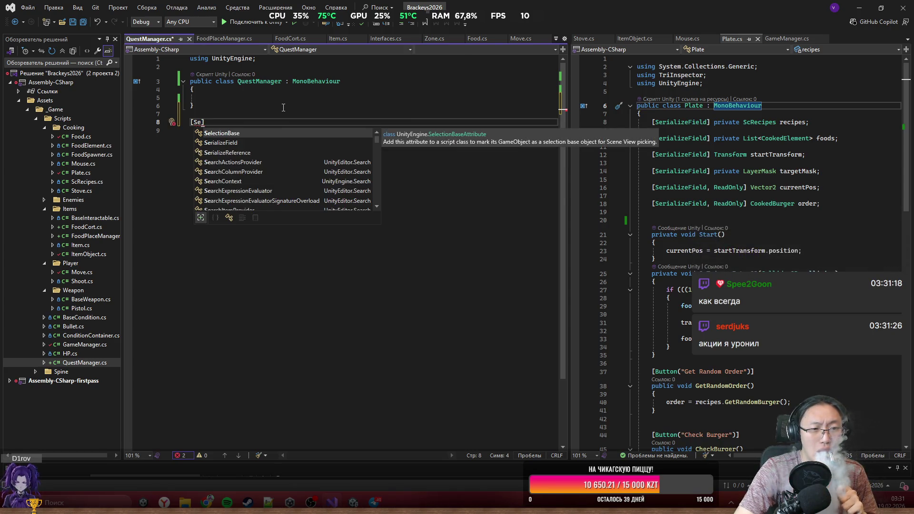
pyautogui.write('r')
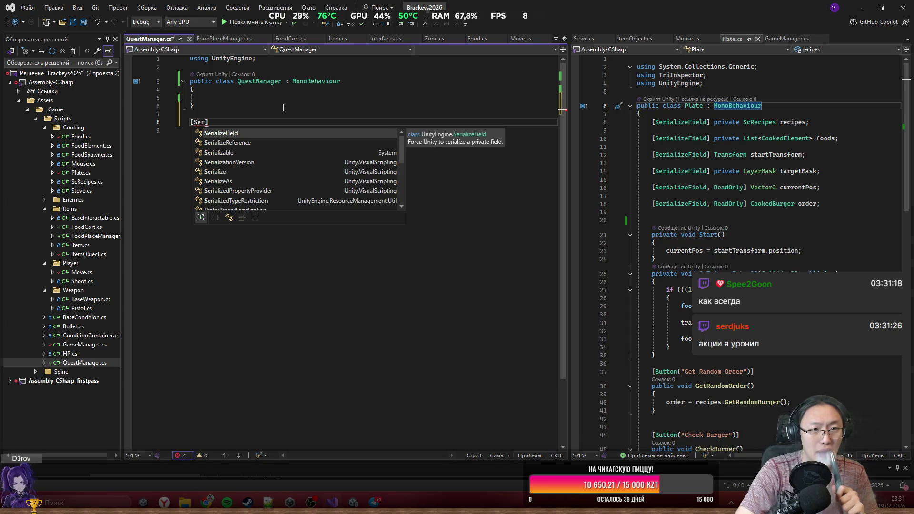
pyautogui.write(']')
pyautogui.press('Return')
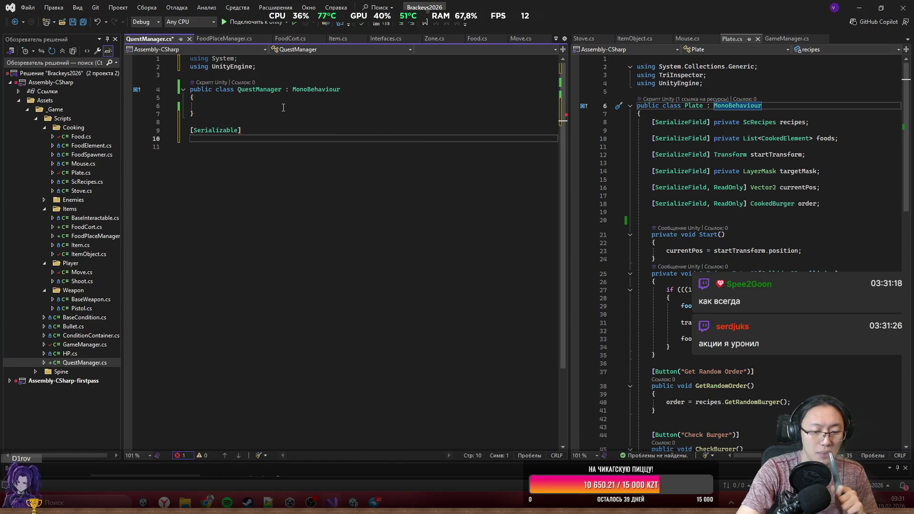
# Step: Declare public class Quest beneath the attribute with an empty brace body
pyautogui.write('pu')
pyautogui.press('space')
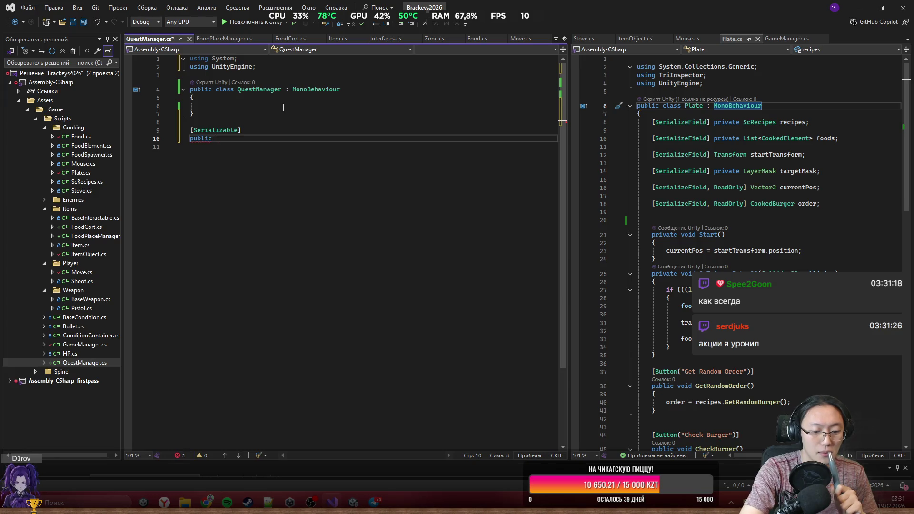
pyautogui.write('cl')
pyautogui.press('space')
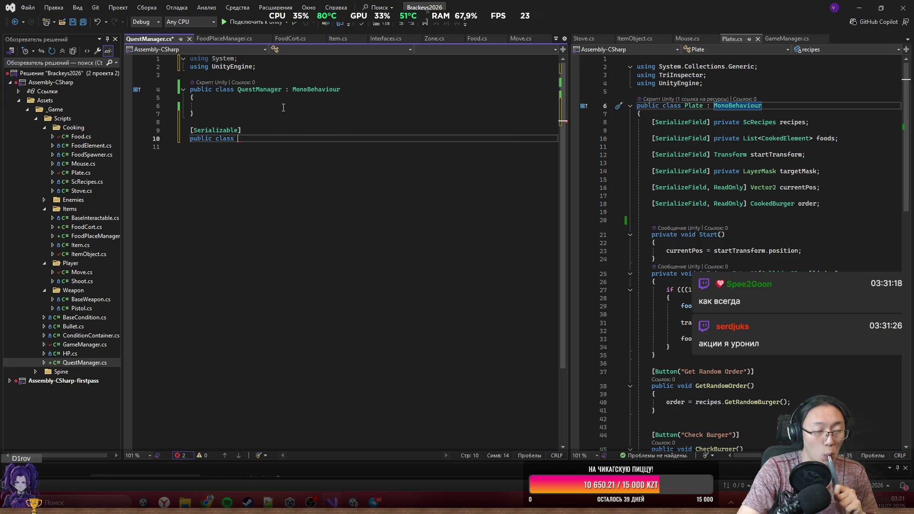
pyautogui.write('Q')
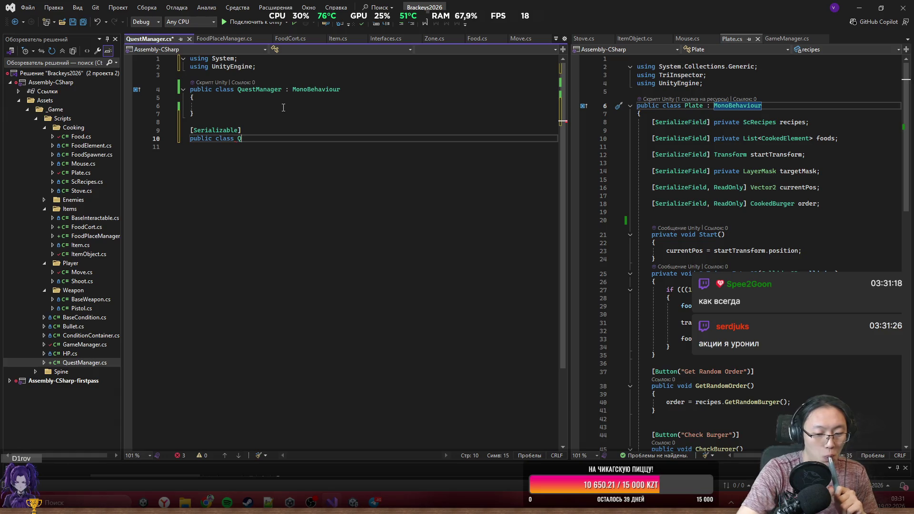
pyautogui.write('uest')
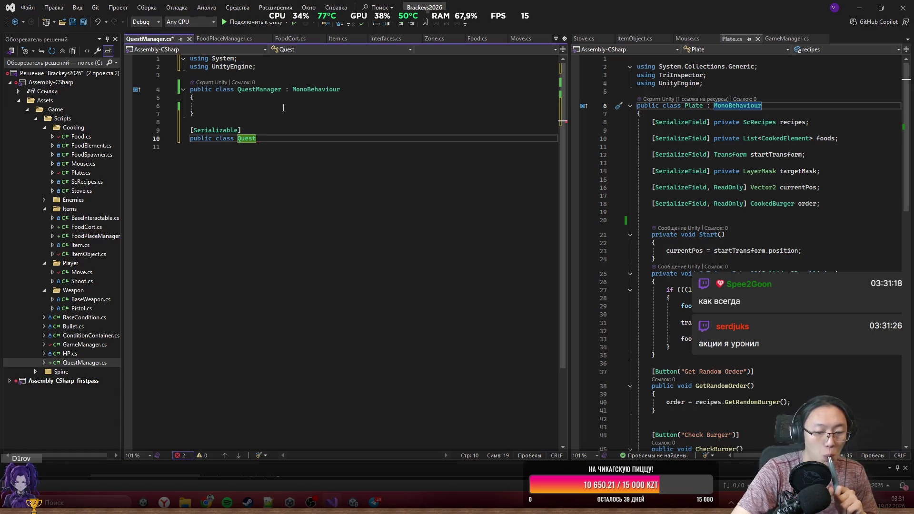
pyautogui.press('Return')
pyautogui.write('{')
pyautogui.press('Return')
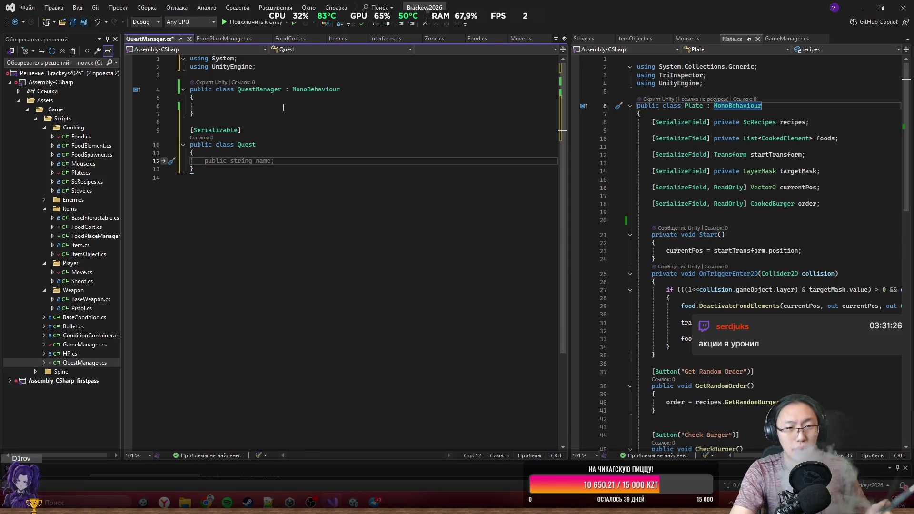
# Step: Add the field public static string orderPredix = "Order from "; to Quest
pyautogui.write('public ')
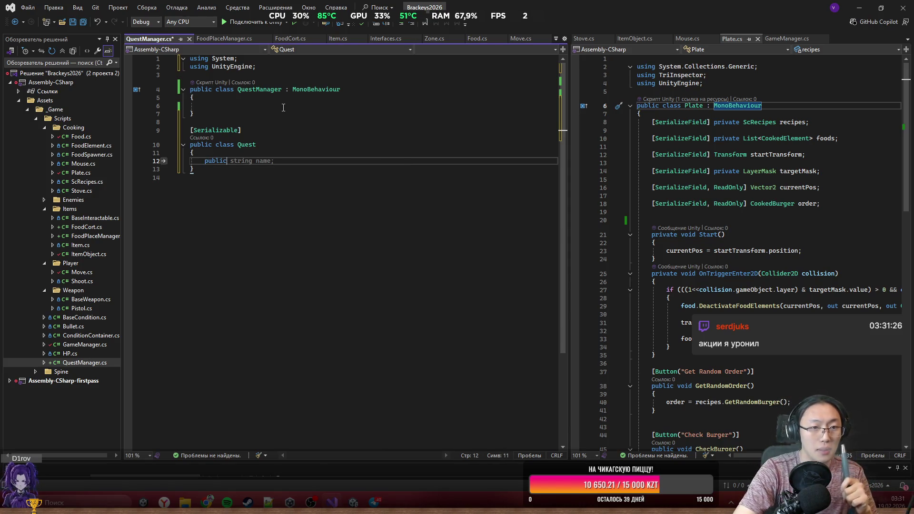
pyautogui.write('st')
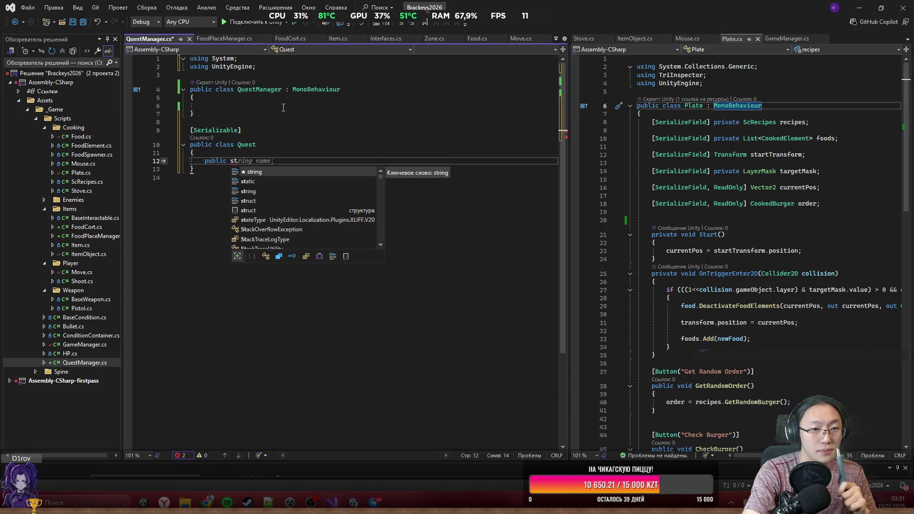
pyautogui.write('a')
pyautogui.press('Tab')
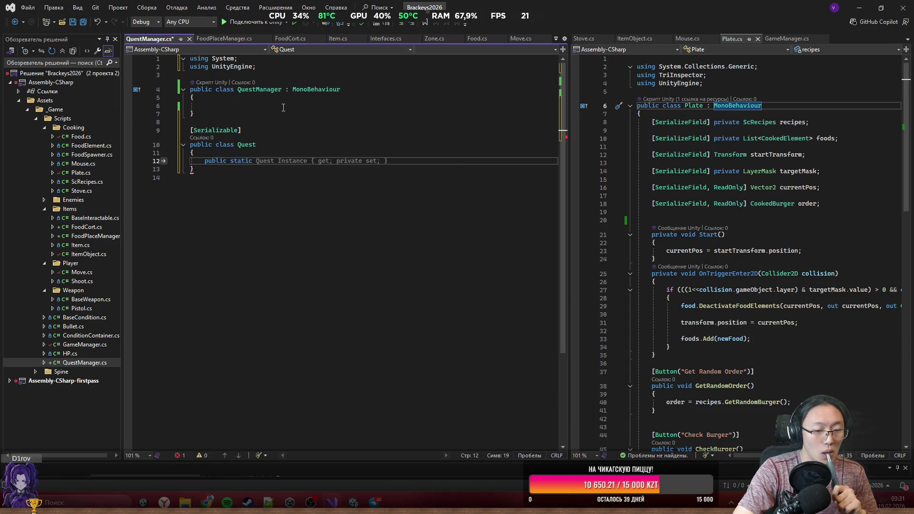
pyautogui.write('string')
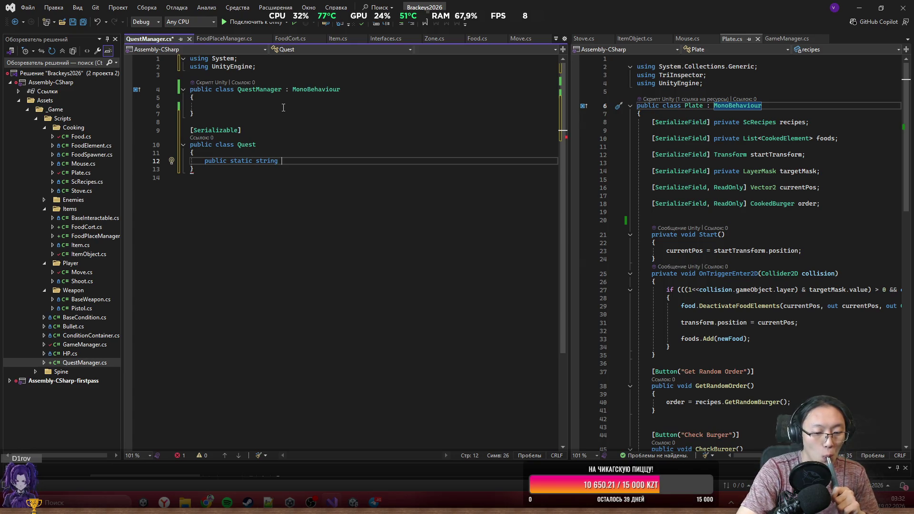
pyautogui.write(' order')
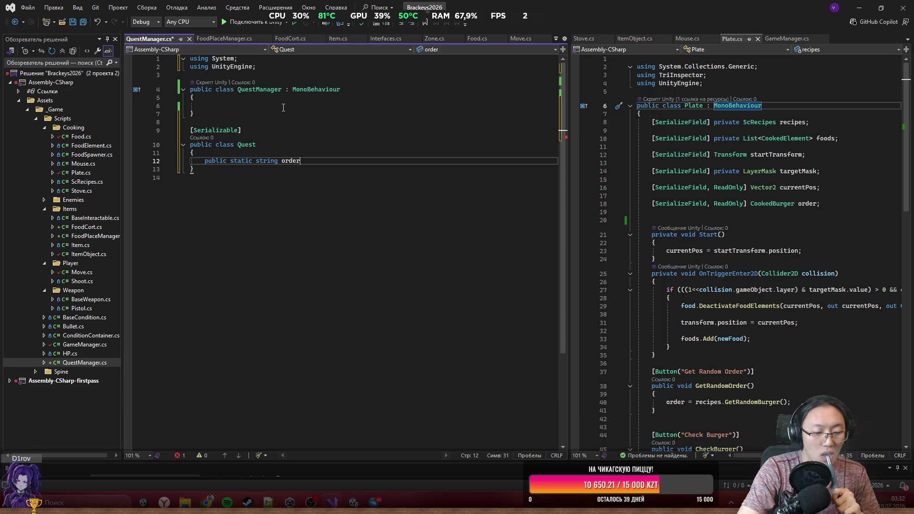
pyautogui.write('Pred')
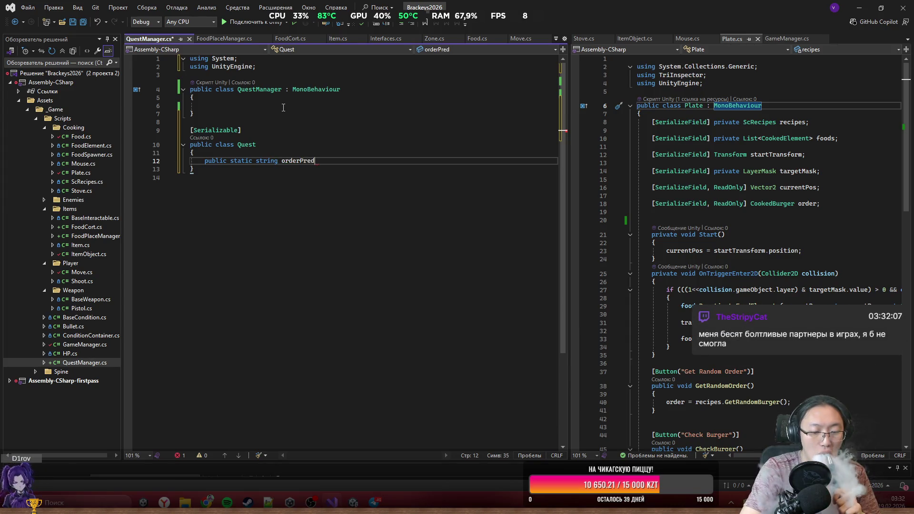
pyautogui.write('ix')
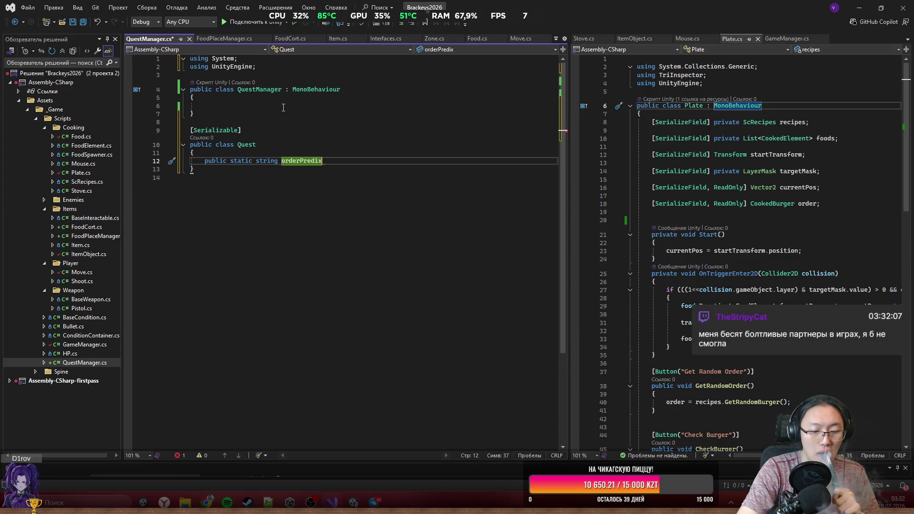
pyautogui.write('= "')
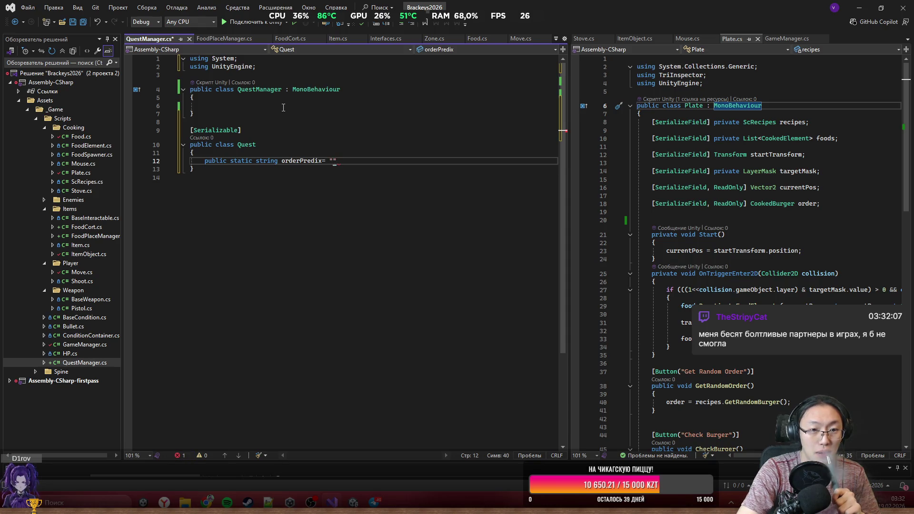
pyautogui.write('Order fr')
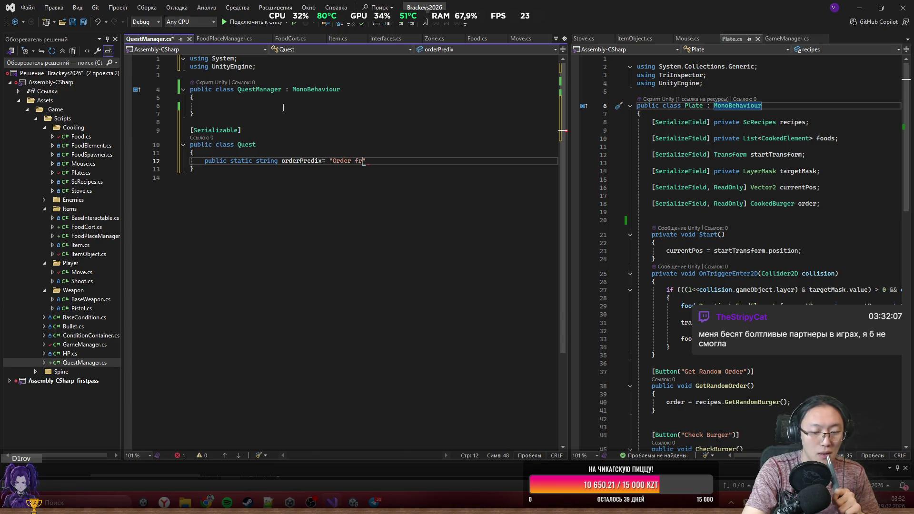
pyautogui.write('om')
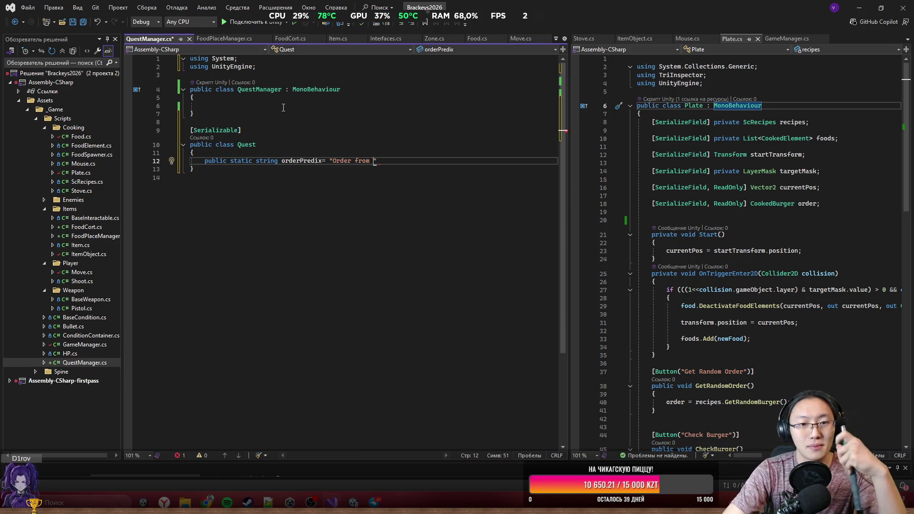
pyautogui.write('";')
pyautogui.press('Return')
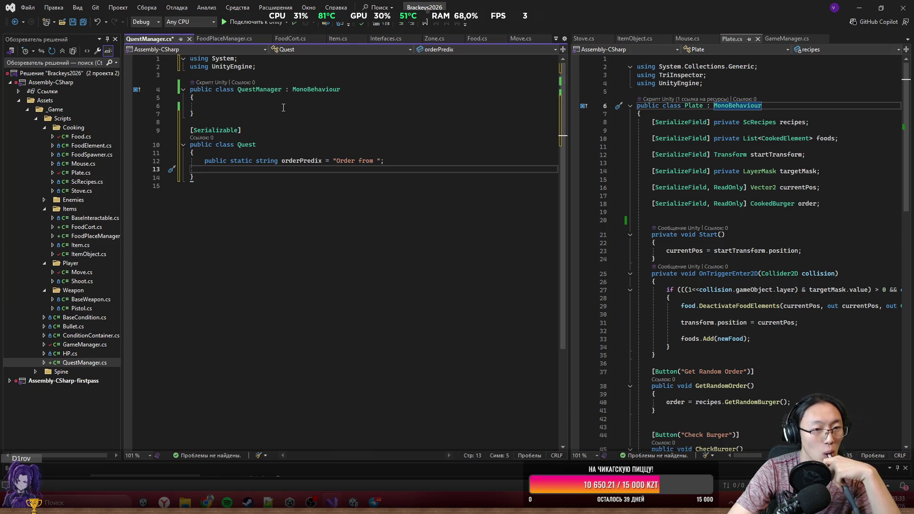
# Step: Add a public string customerName field below orderPredix
pyautogui.write('p')
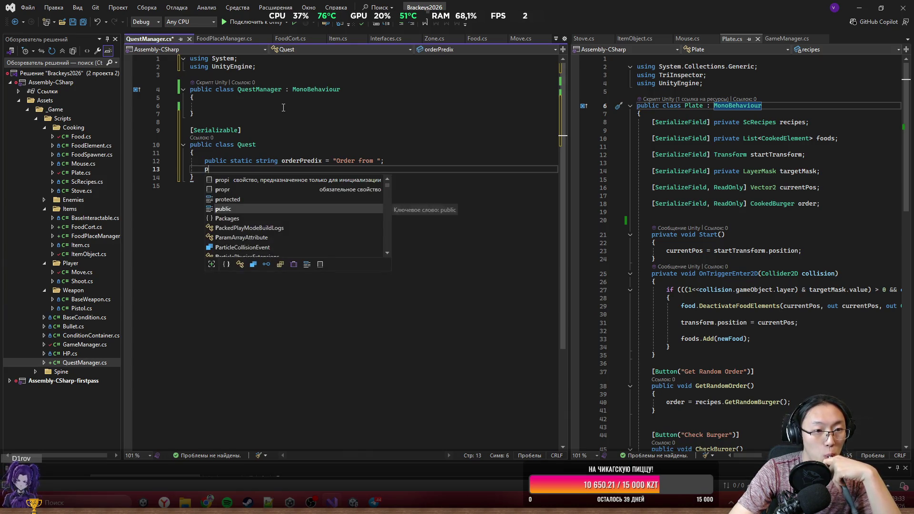
pyautogui.write('ublic string')
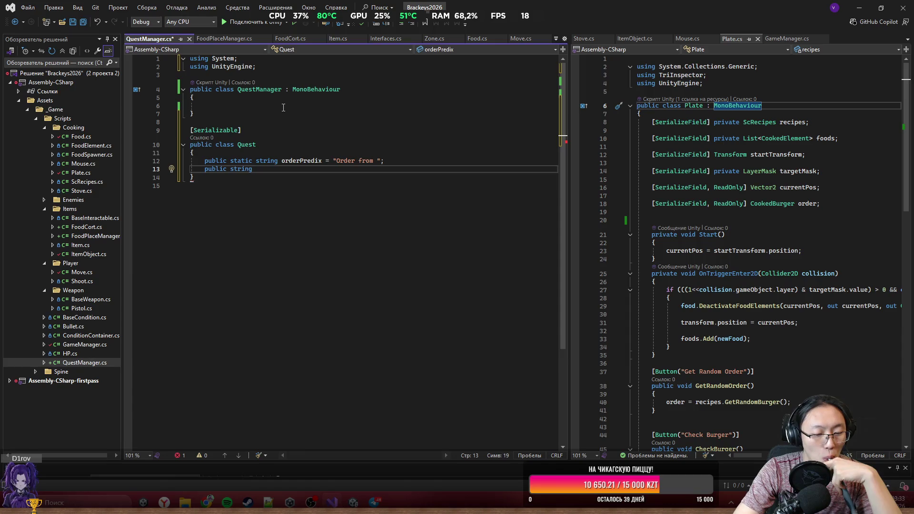
pyautogui.write(' or')
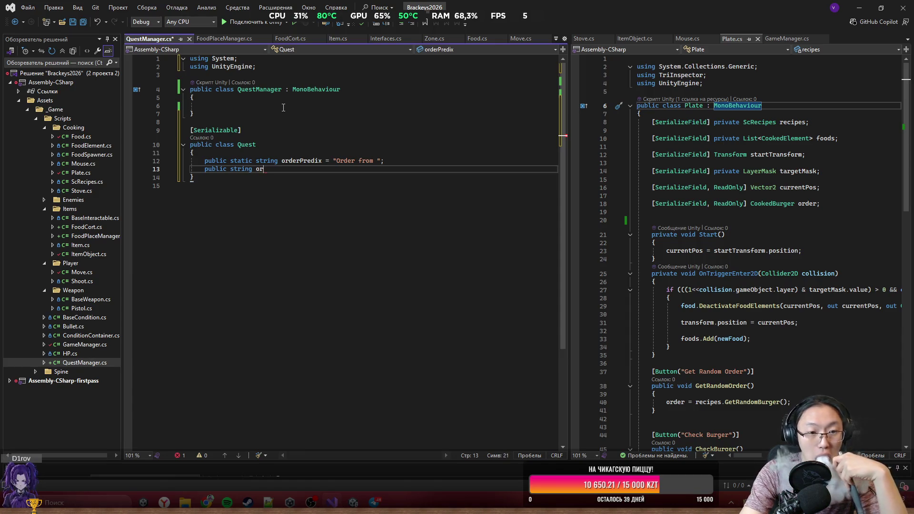
pyautogui.write('der')
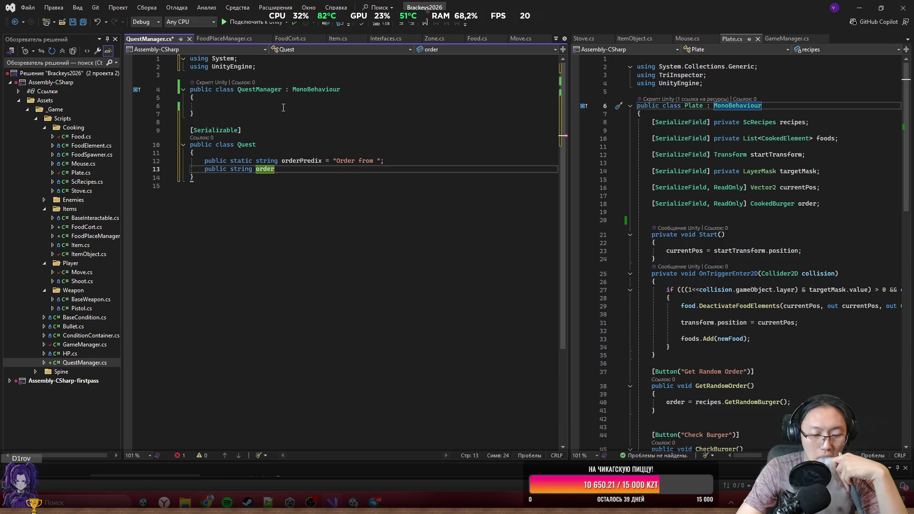
pyautogui.write('Name')
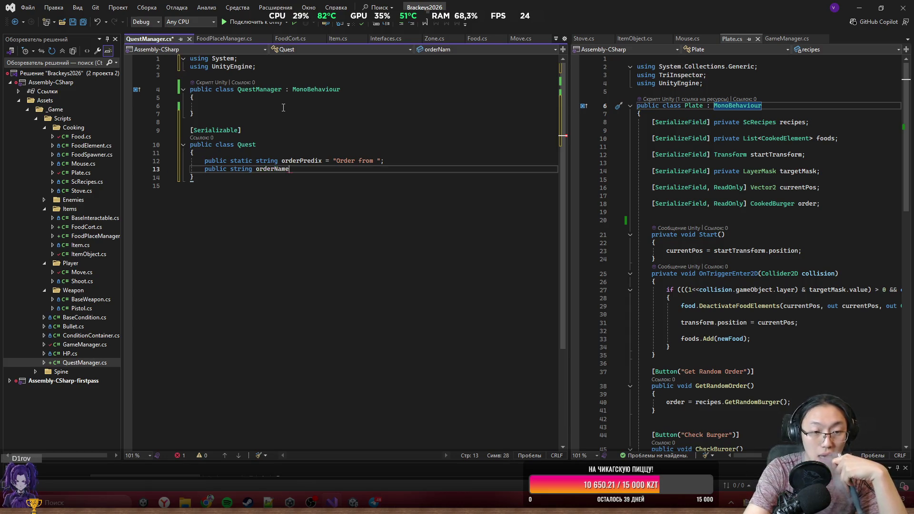
pyautogui.hotkey('ctrl', 'BackSpace')
pyautogui.write('c')
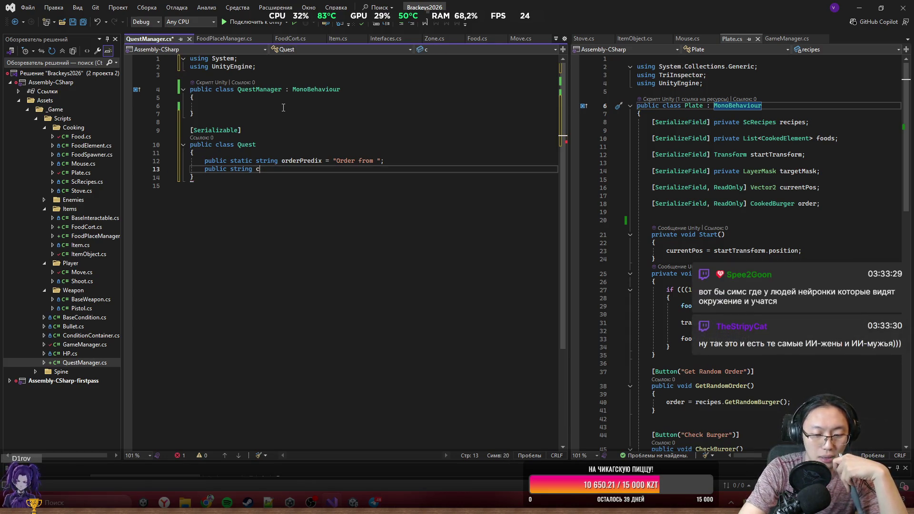
pyautogui.write('ustom')
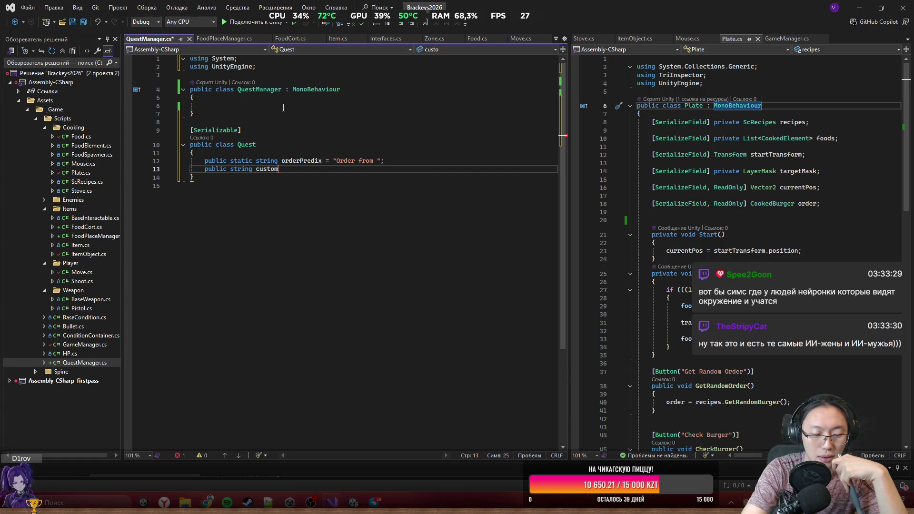
pyautogui.write('erNa')
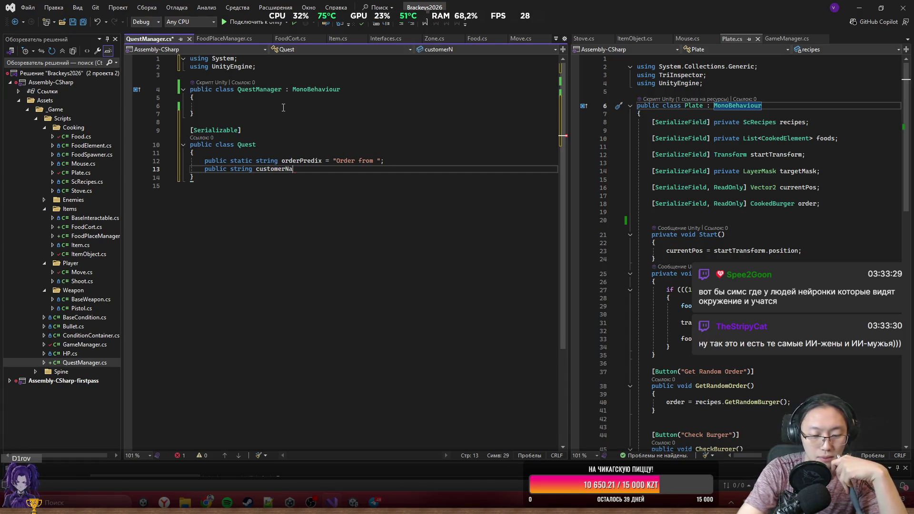
pyautogui.write('me;')
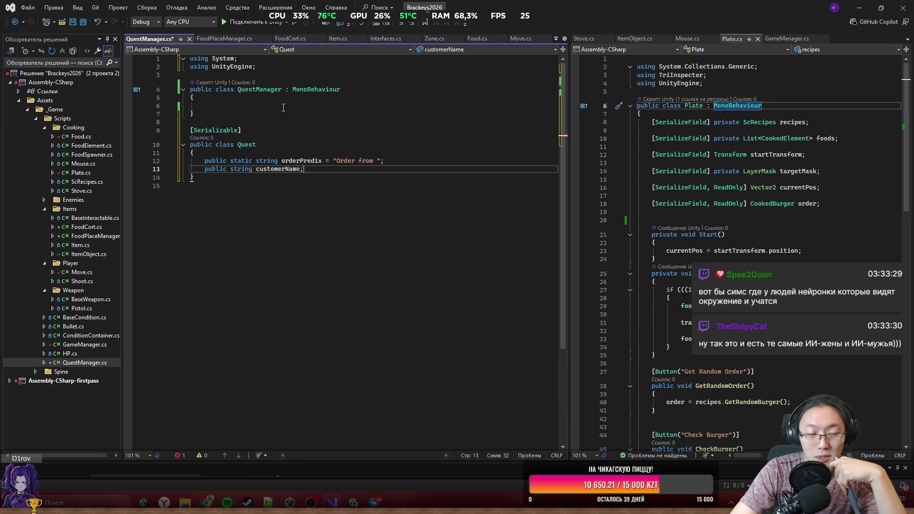
pyautogui.press('Return')
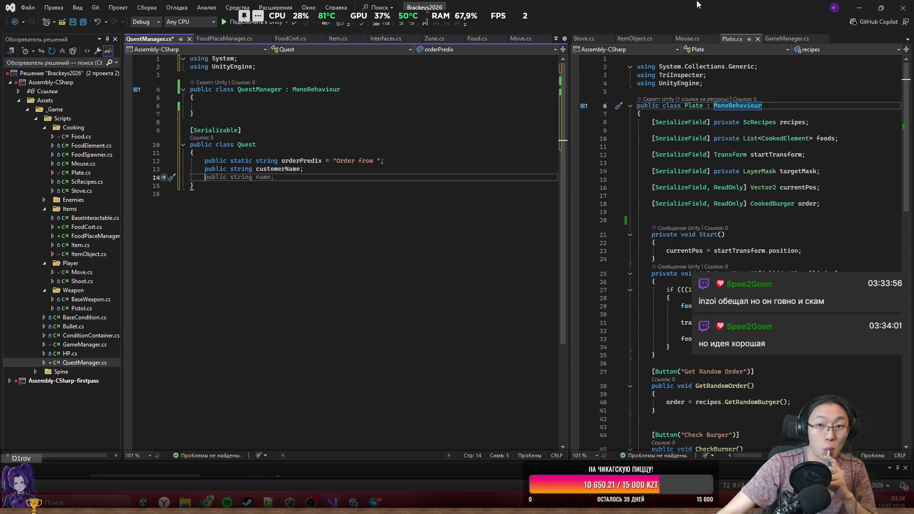
pyautogui.moveTo(764, 4)
pyautogui.mouseDown()
pyautogui.moveTo(716, 177)
pyautogui.moveTo(699, 391)
pyautogui.moveTo(689, 383)
pyautogui.mouseUp()
# Step: Widen the left code pane, scroll through Food.cs, then bring Unity to the front
pyautogui.moveTo(632, 113); pyautogui.dragTo(631, 74)
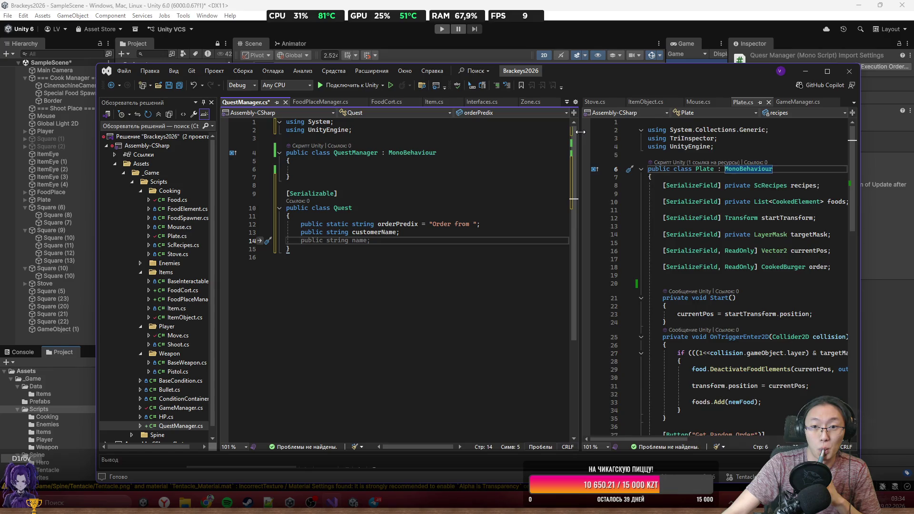
pyautogui.moveTo(581, 131); pyautogui.dragTo(775, 132)
pyautogui.click(573, 103)
pyautogui.scroll(-20, 533, 228)
pyautogui.scroll(3, 533, 228)
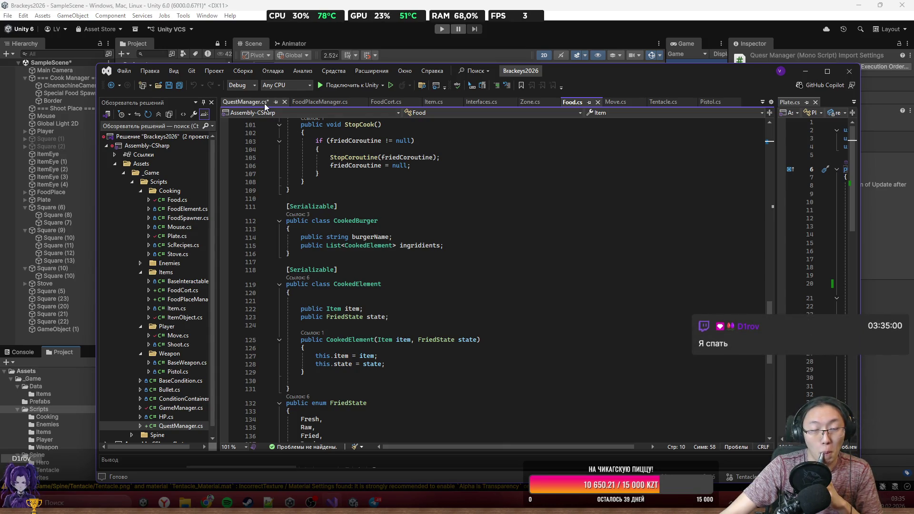
pyautogui.scroll(16, 446, 295)
pyautogui.scroll(1, 446, 295)
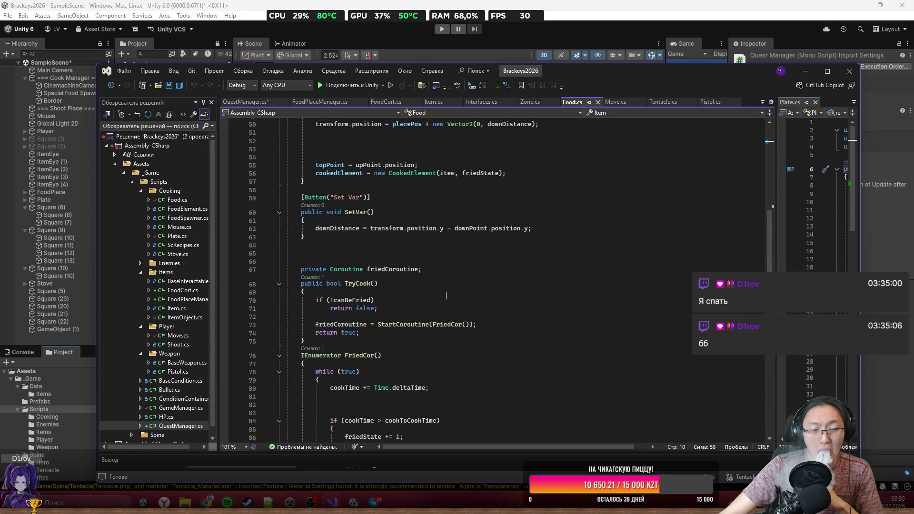
pyautogui.scroll(10, 455, 313)
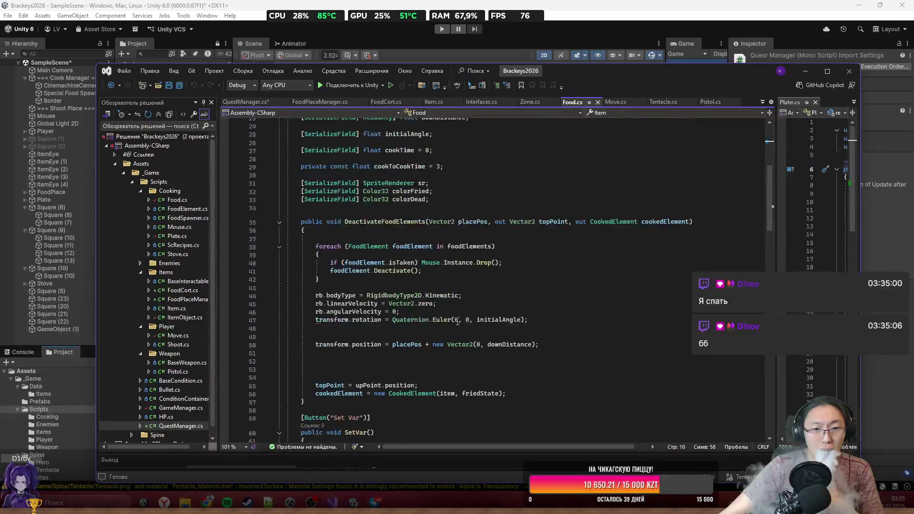
pyautogui.scroll(3, 459, 323)
pyautogui.scroll(2, 459, 329)
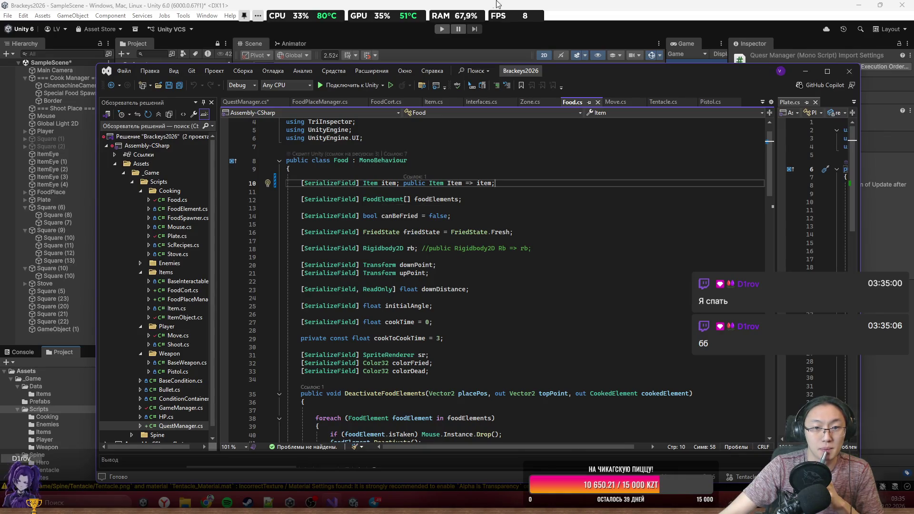
pyautogui.click(506, 5)
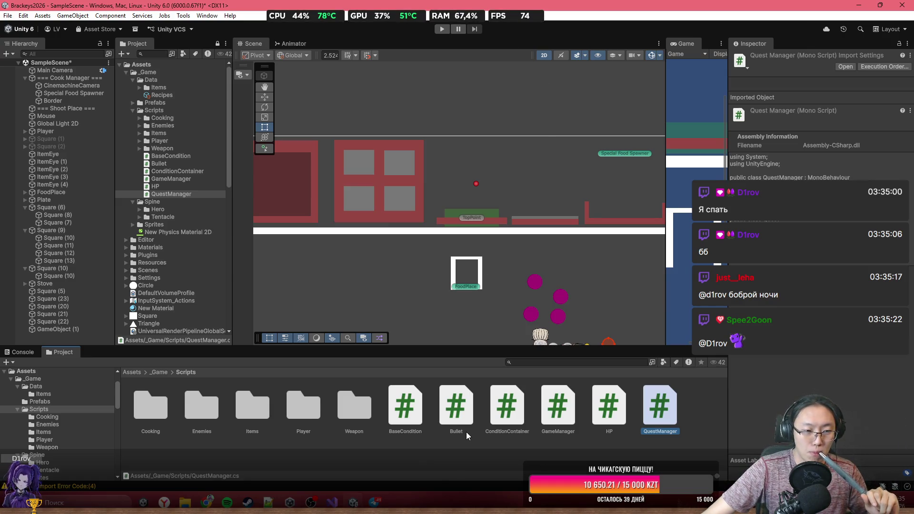
# Step: Review the import errors in the Console and save the scene with Ctrl+S
pyautogui.click(22, 352)
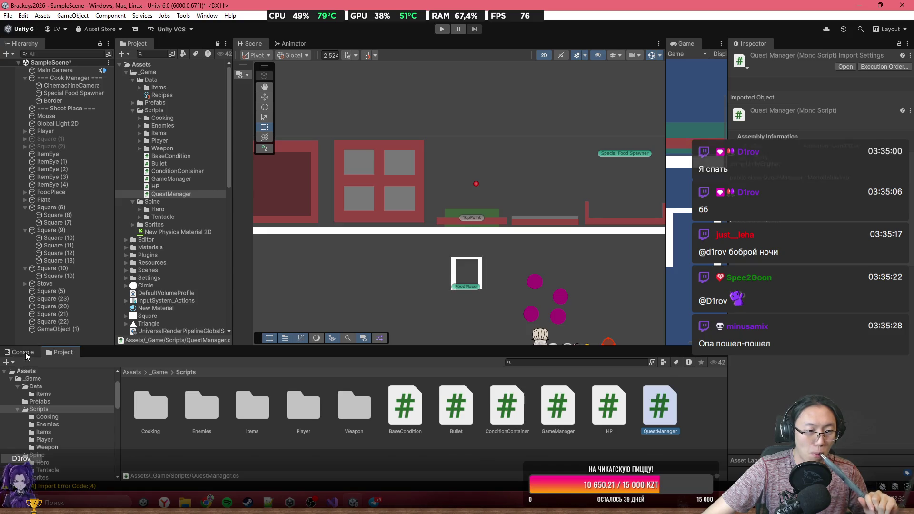
pyautogui.click(524, 384)
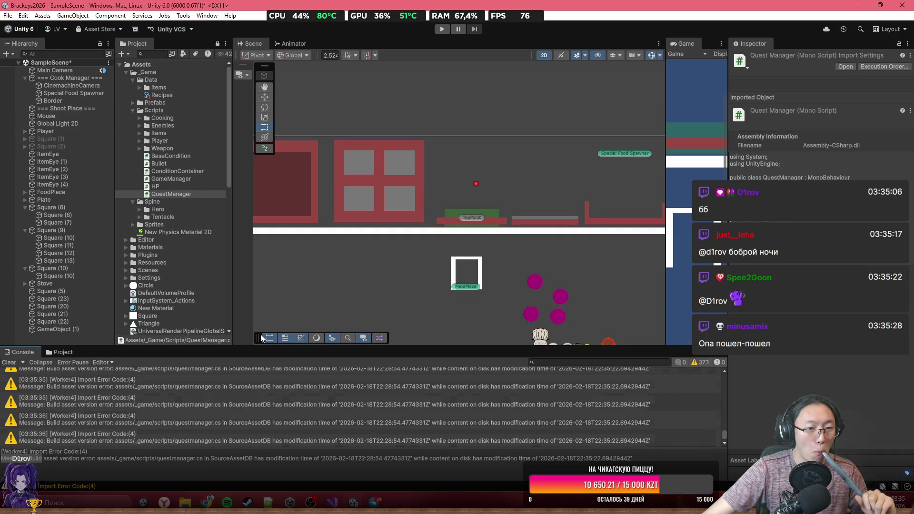
pyautogui.click(347, 137)
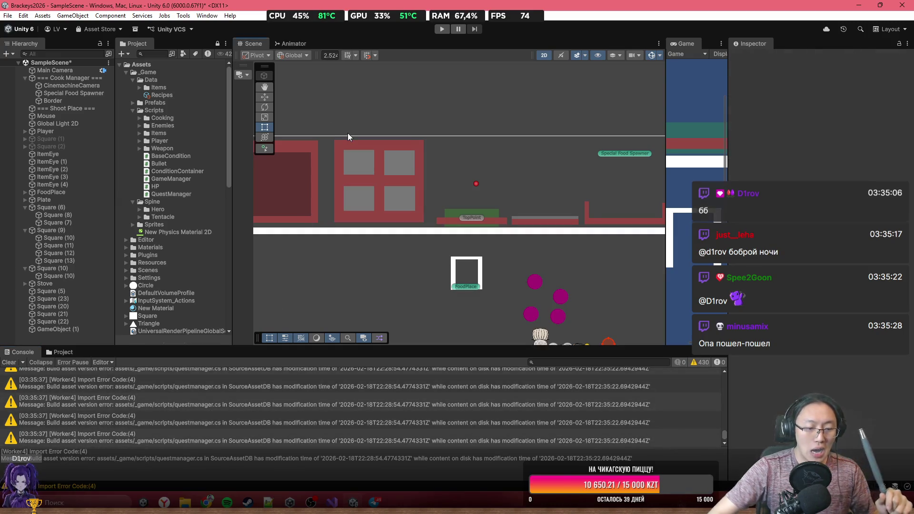
pyautogui.hotkey('ctrl', 's')
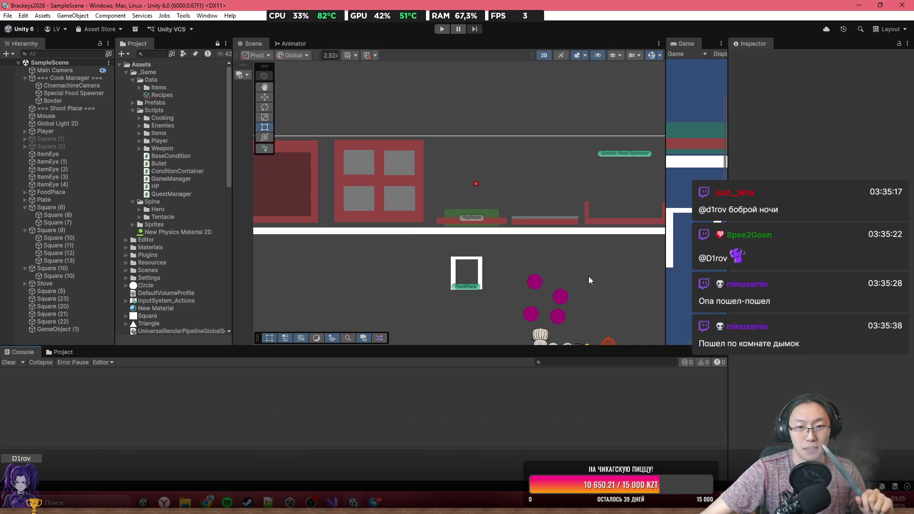
# Step: Browse to _Game/Data and open the Recipes asset's ScRecipes script in Visual Studio
pyautogui.click(61, 352)
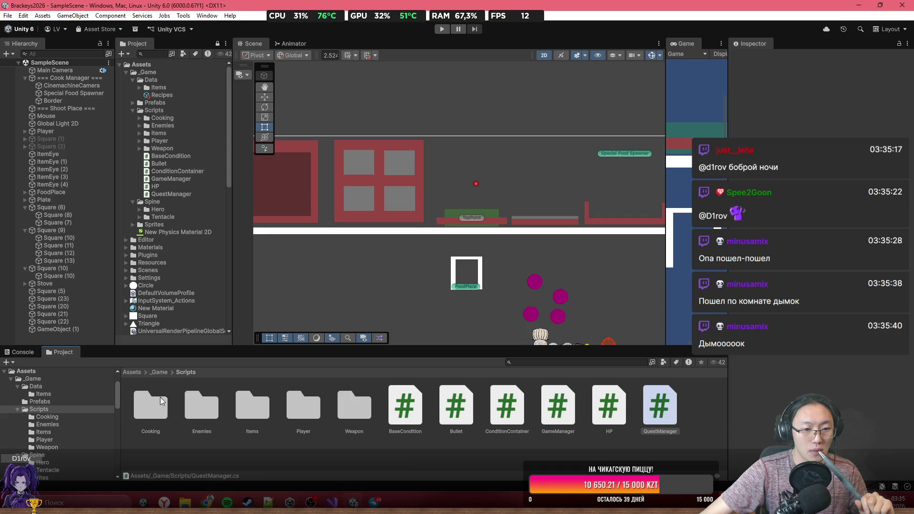
pyautogui.click(159, 372)
pyautogui.doubleClick(149, 409)
pyautogui.click(201, 407)
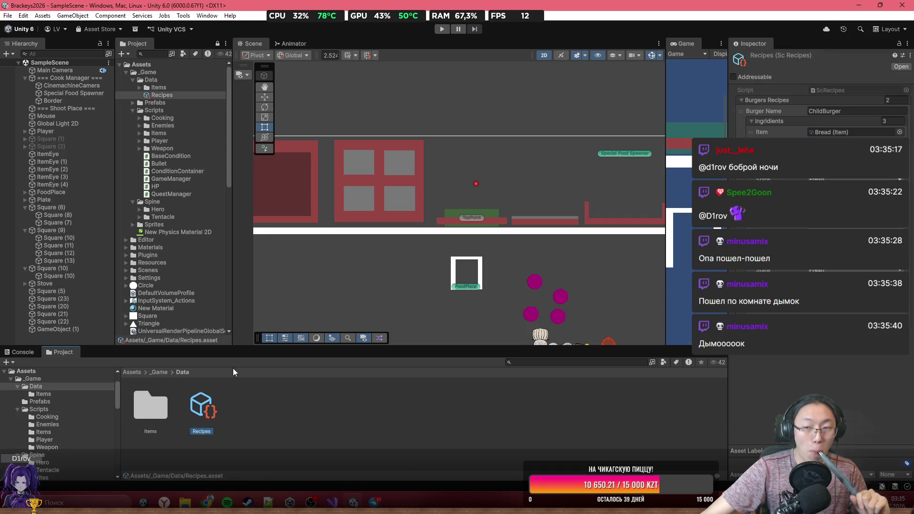
pyautogui.doubleClick(855, 90)
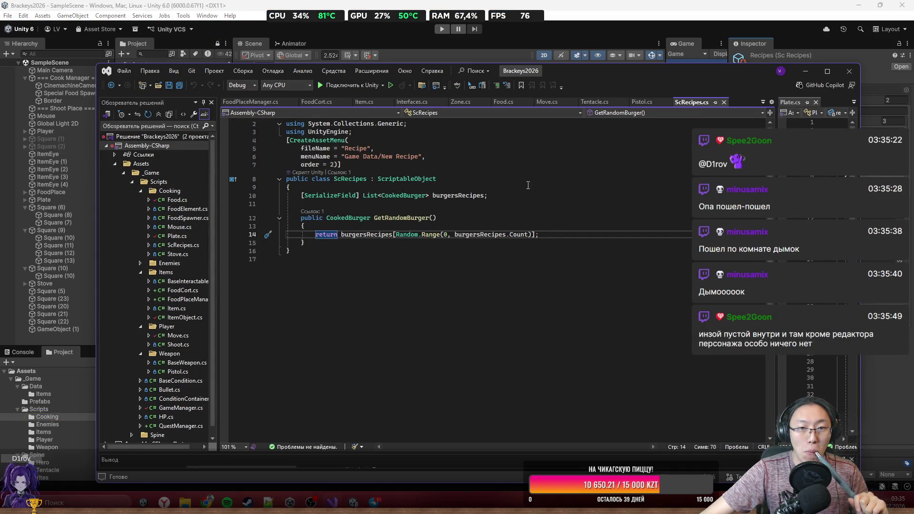
# Step: Maximize Visual Studio, pin QuestManager.cs and ScRecipes.cs tabs, and switch to QuestManager.cs
pyautogui.rightClick(411, 195)
pyautogui.click(463, 384)
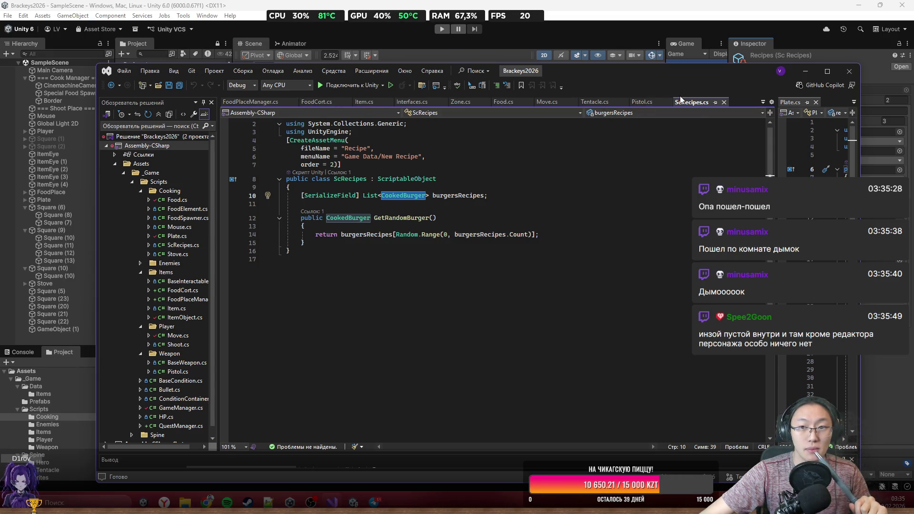
pyautogui.doubleClick(681, 72)
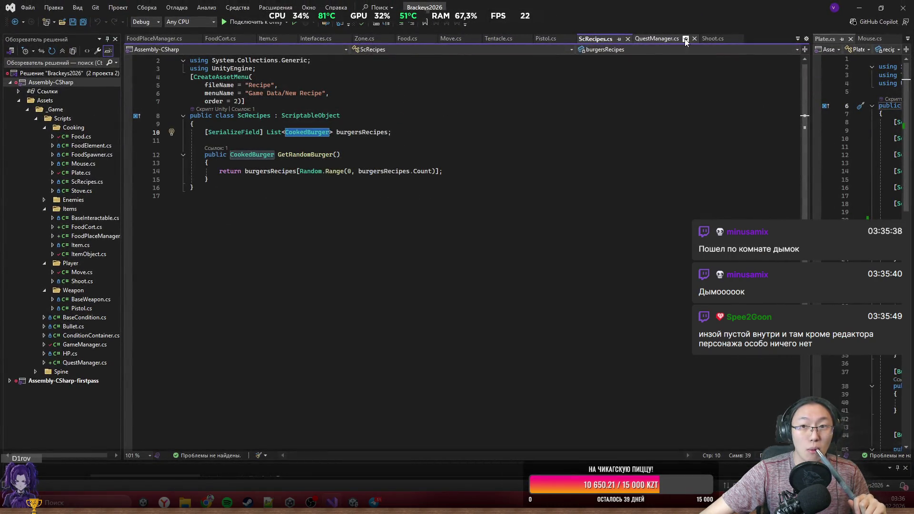
pyautogui.click(686, 39)
pyautogui.click(686, 39)
pyautogui.click(713, 39)
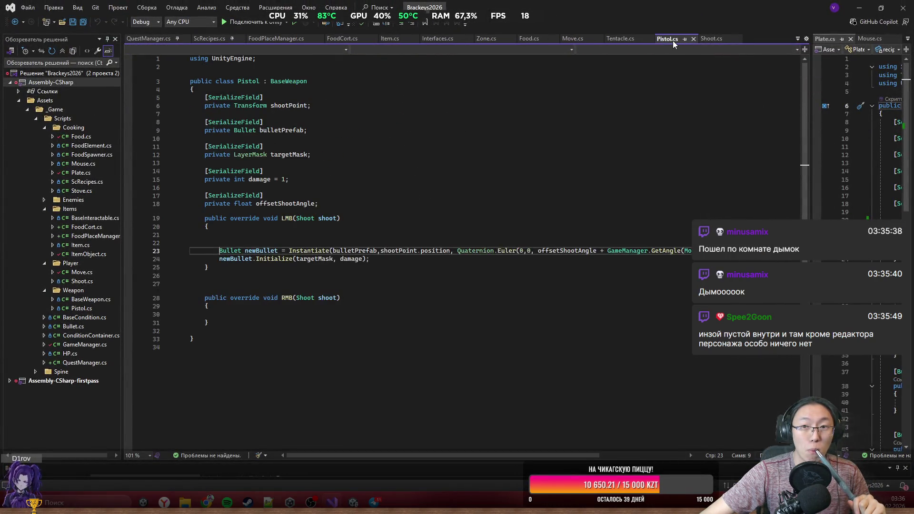
pyautogui.click(149, 38)
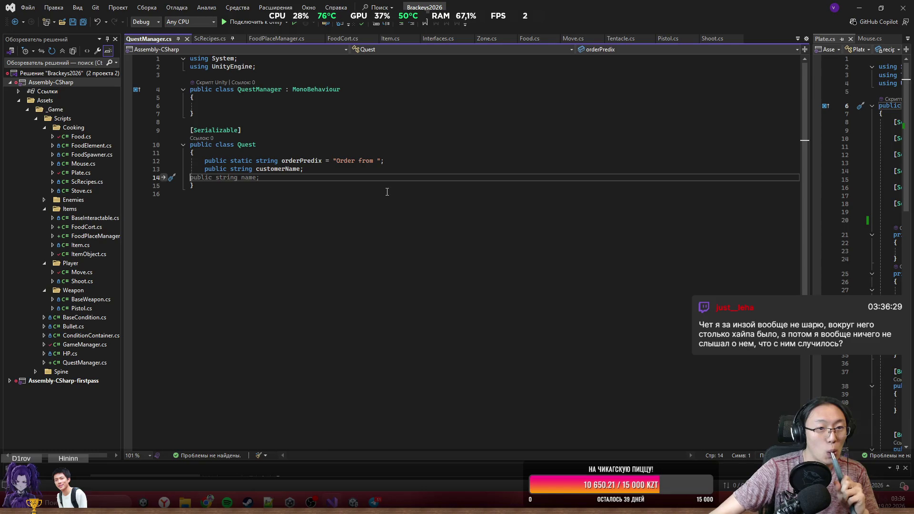
pyautogui.click(386, 97)
# Step: Add the line 'public CookedBurger order;' inside the Quest class
pyautogui.click(392, 108)
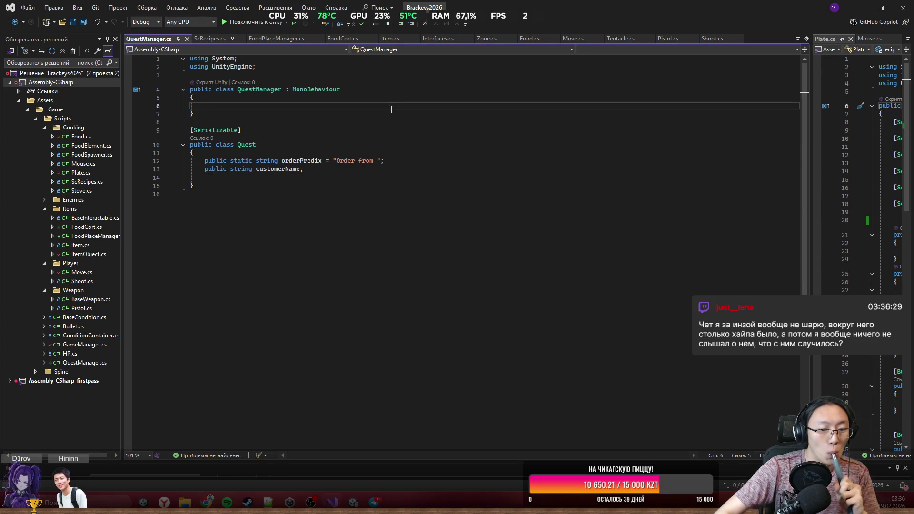
pyautogui.click(348, 180)
pyautogui.write('CookedBurger')
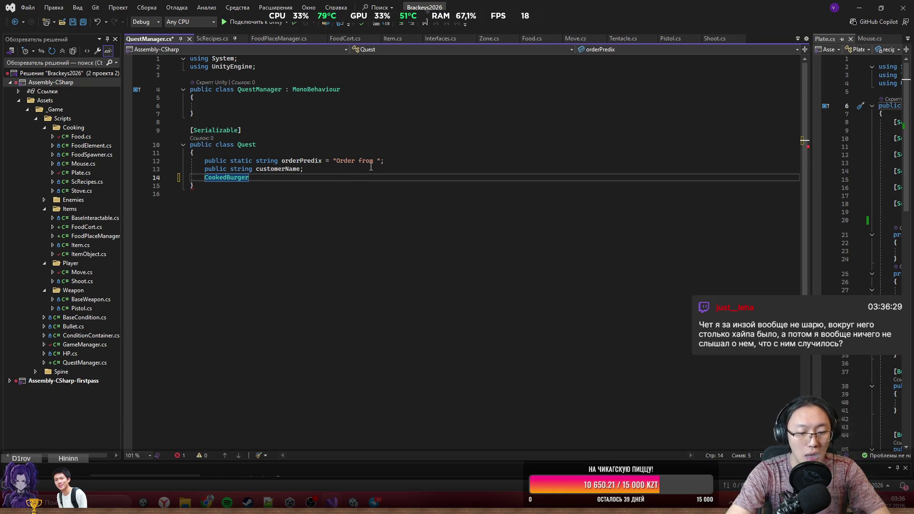
pyautogui.write('publix')
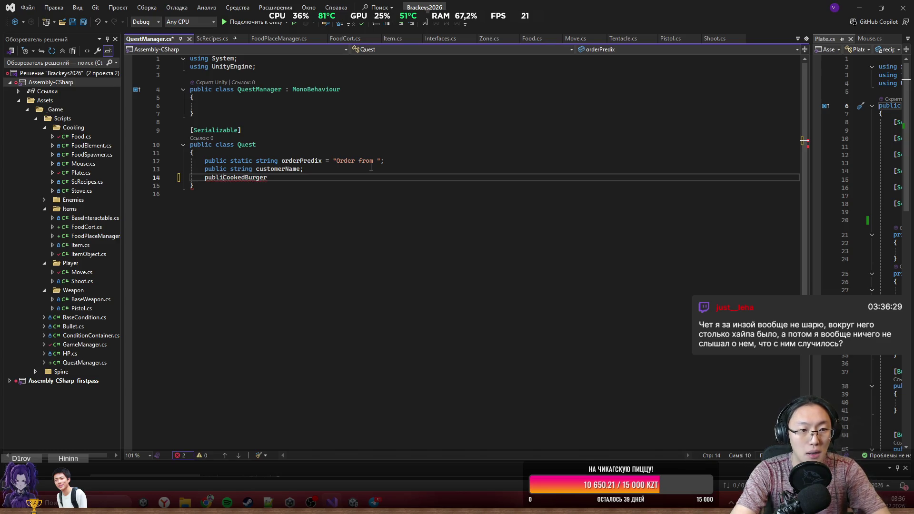
pyautogui.press('BackSpace')
pyautogui.write('c ')
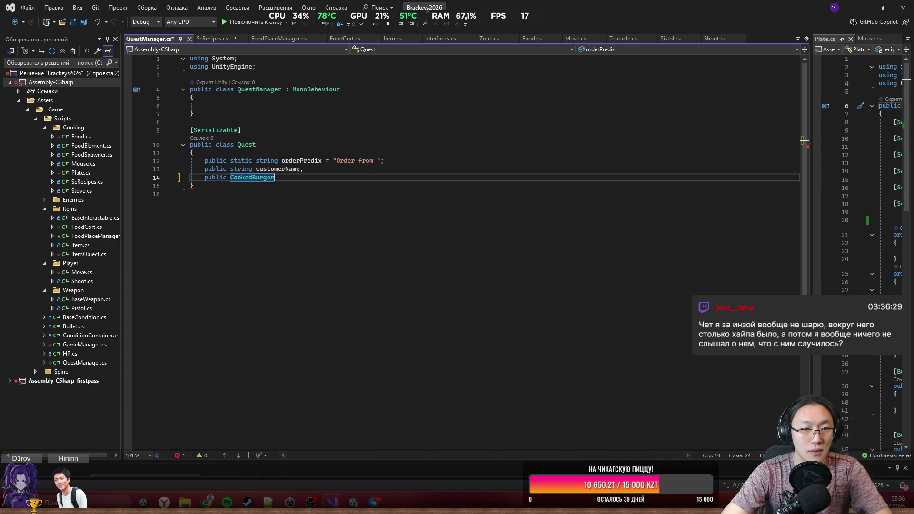
pyautogui.write(' or')
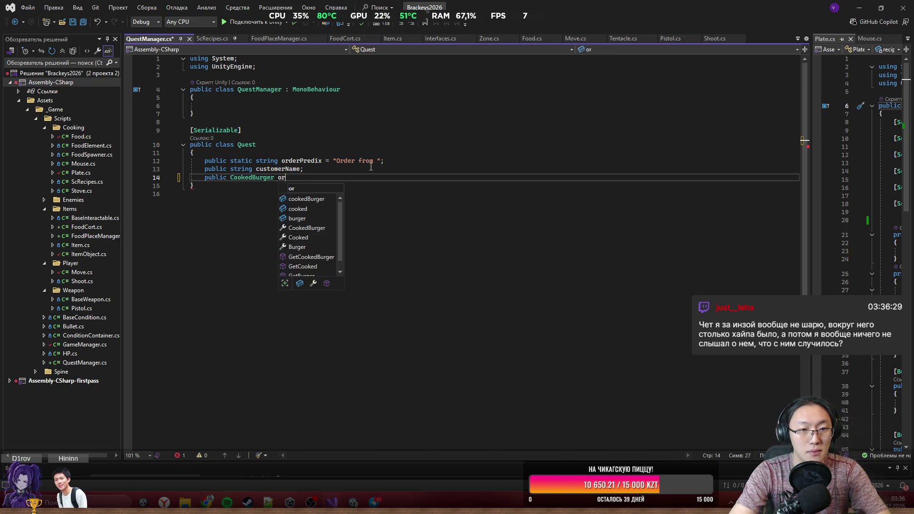
pyautogui.write('der;')
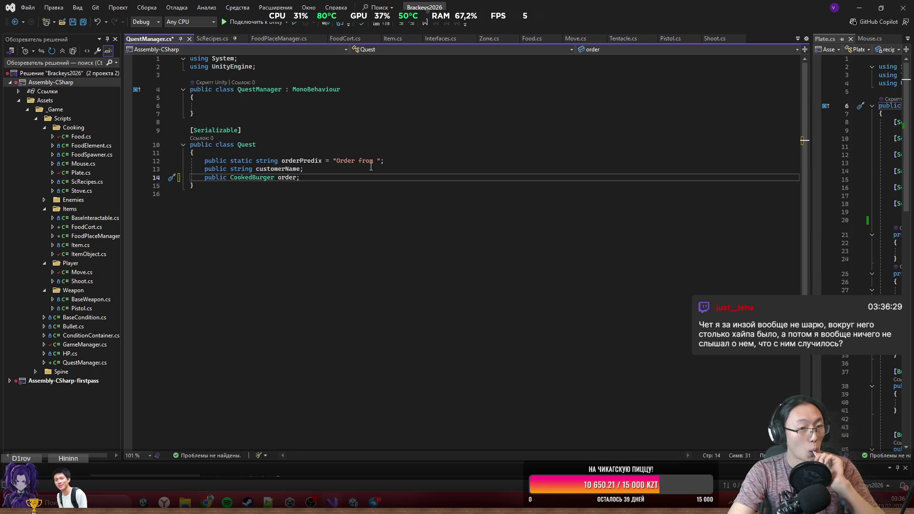
pyautogui.press('Up')
pyautogui.press('Up')
pyautogui.press('Up')
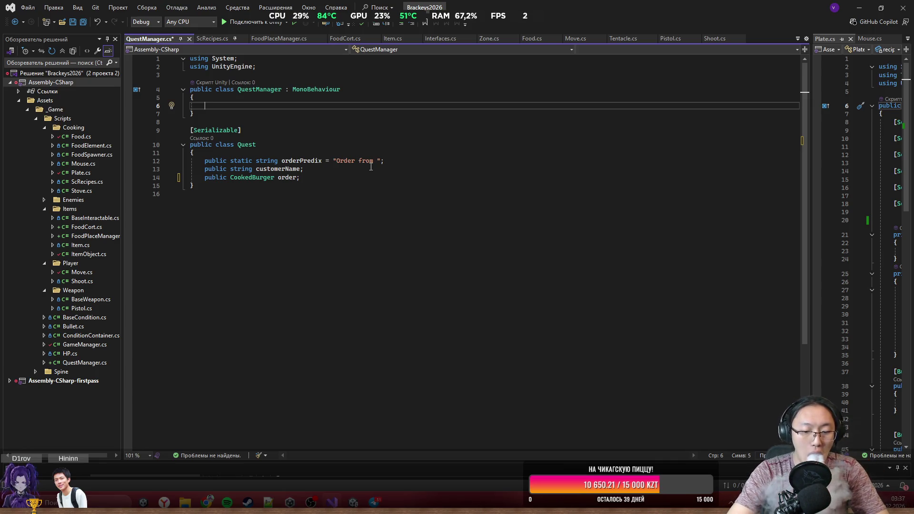
# Step: Add a '[SerializeField] Quest currentQuest;' field and an empty 'public void CreateNewOrder()' method to QuestManager
pyautogui.write('pu')
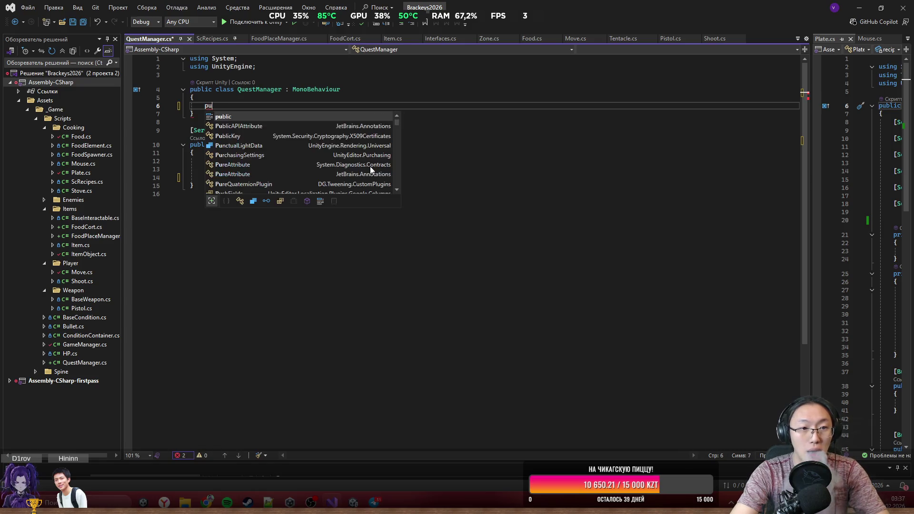
pyautogui.write('blic Q')
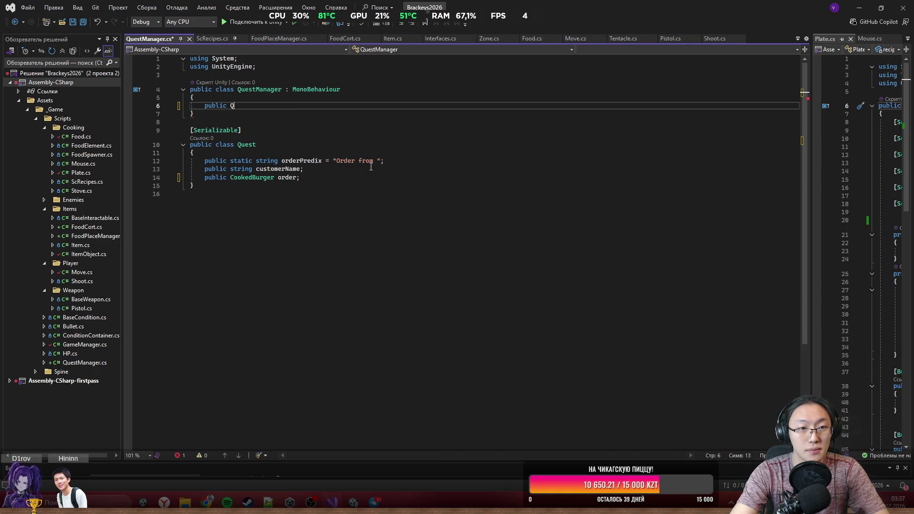
pyautogui.hotkey('ctrl', 'space')
pyautogui.write('voi')
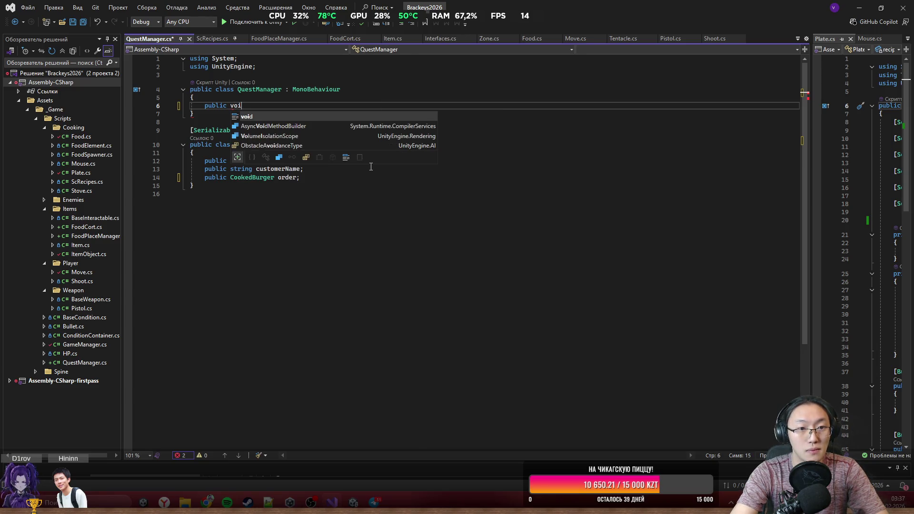
pyautogui.write('d')
pyautogui.press('Up')
pyautogui.press('Return')
pyautogui.press('Return')
pyautogui.press('Up')
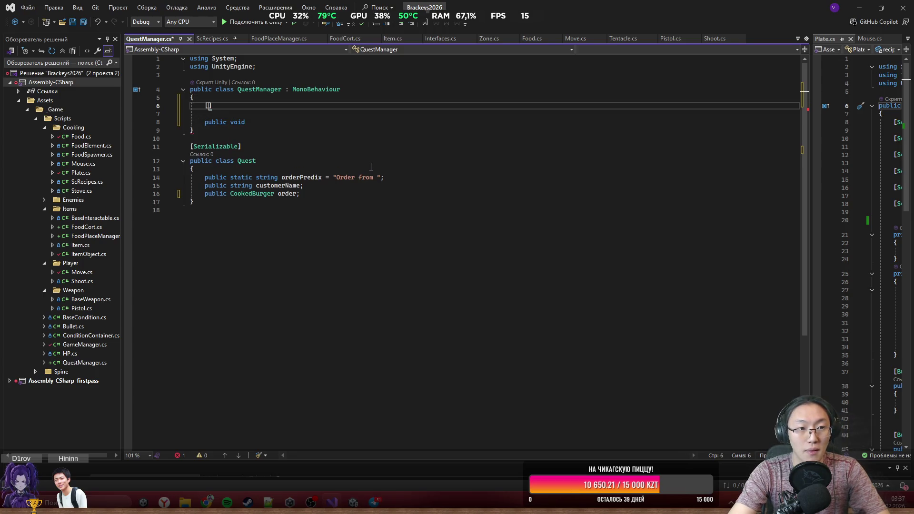
pyautogui.press('Tab')
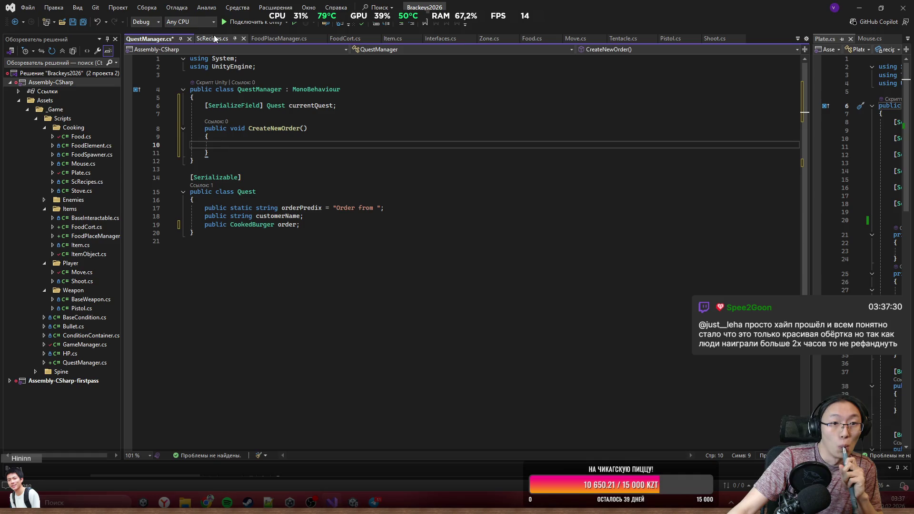
# Step: Look over FoodCort.cs, then switch to the Food.cs script
pyautogui.click(344, 38)
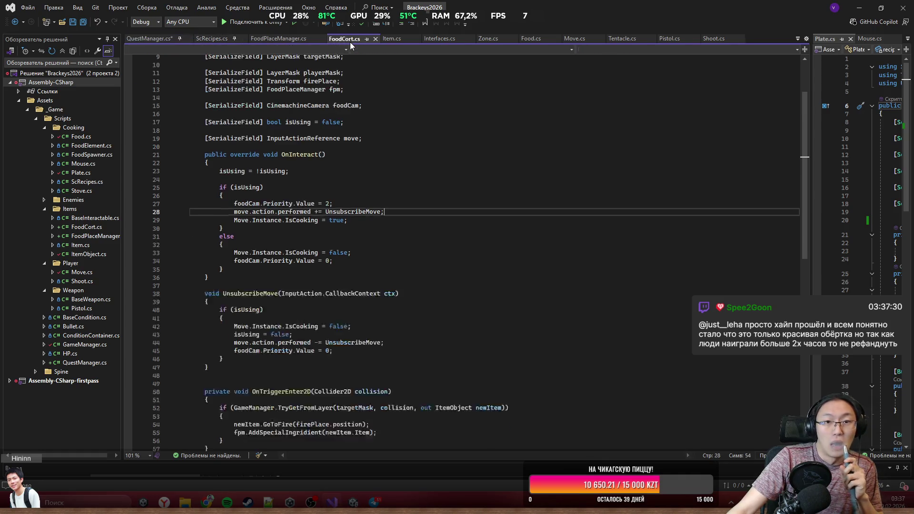
pyautogui.scroll(3, 360, 76)
pyautogui.scroll(-14, 388, 269)
pyautogui.scroll(12, 388, 190)
pyautogui.scroll(1, 549, 58)
pyautogui.click(552, 40)
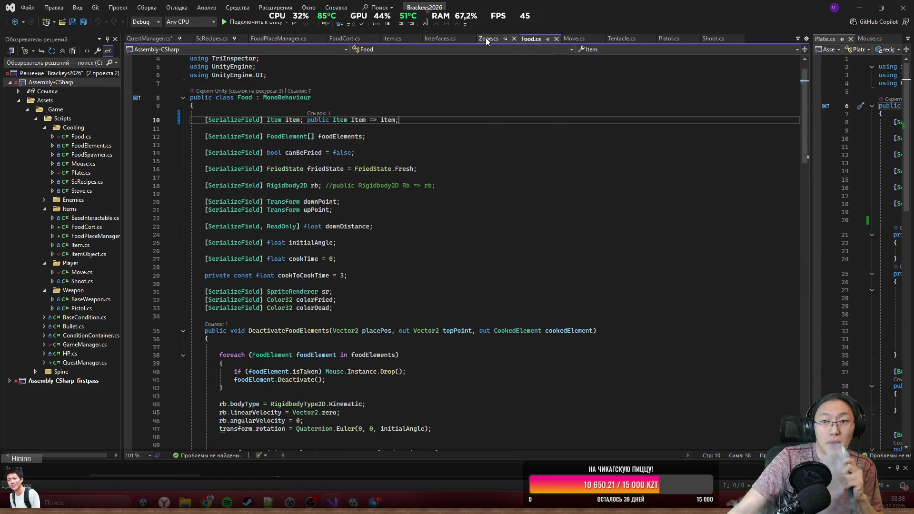
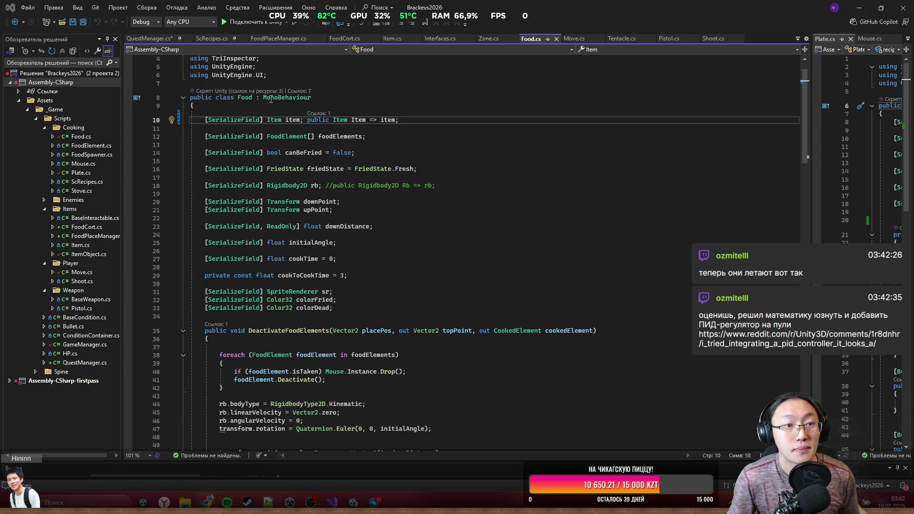
# Step: Show QuestManager.cs in Visual Studio, restore its window, and bring Unity forward to recompile
pyautogui.click(161, 39)
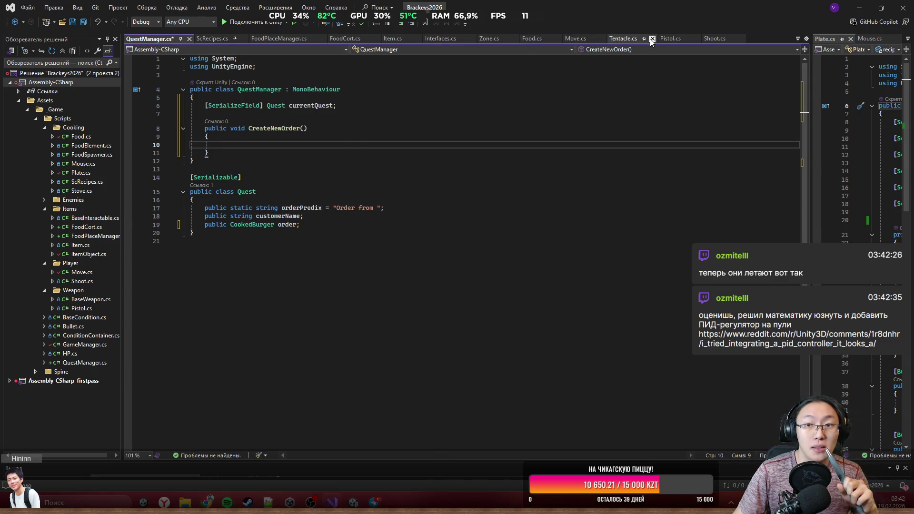
pyautogui.moveTo(619, 40); pyautogui.dragTo(568, 295)
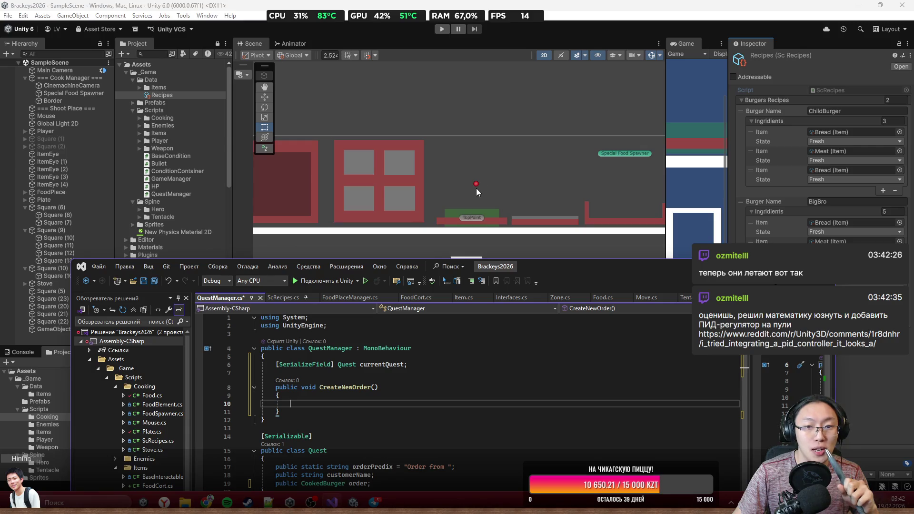
pyautogui.click(794, 143)
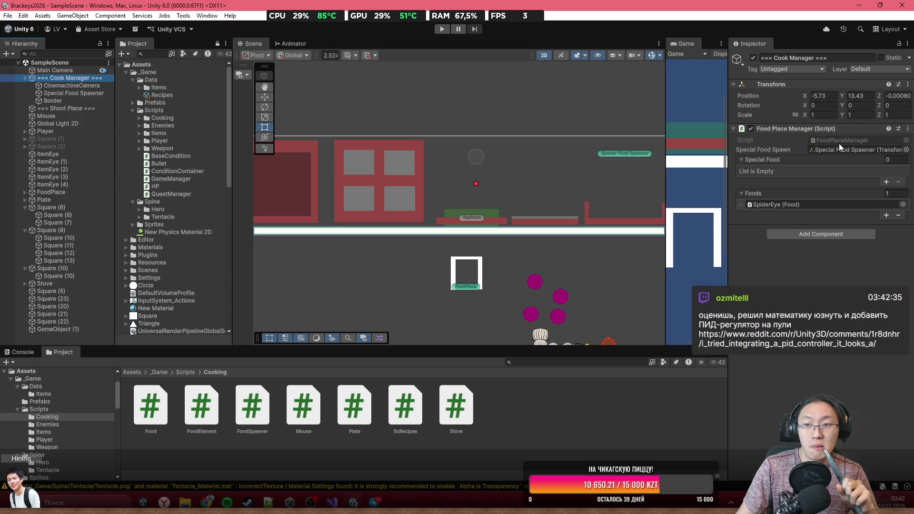
# Step: Open the FoodPlaceManager script in Visual Studio and restore the window to reveal Unity
pyautogui.click(841, 143)
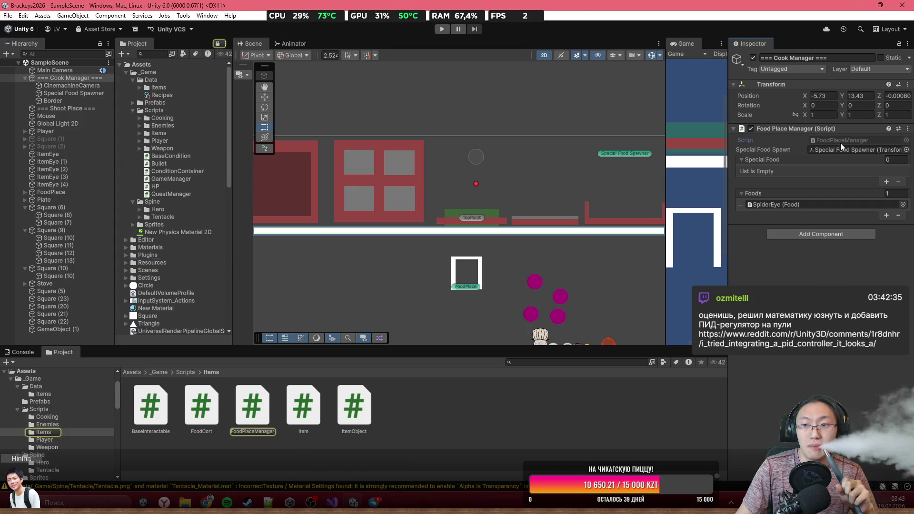
pyautogui.doubleClick(841, 143)
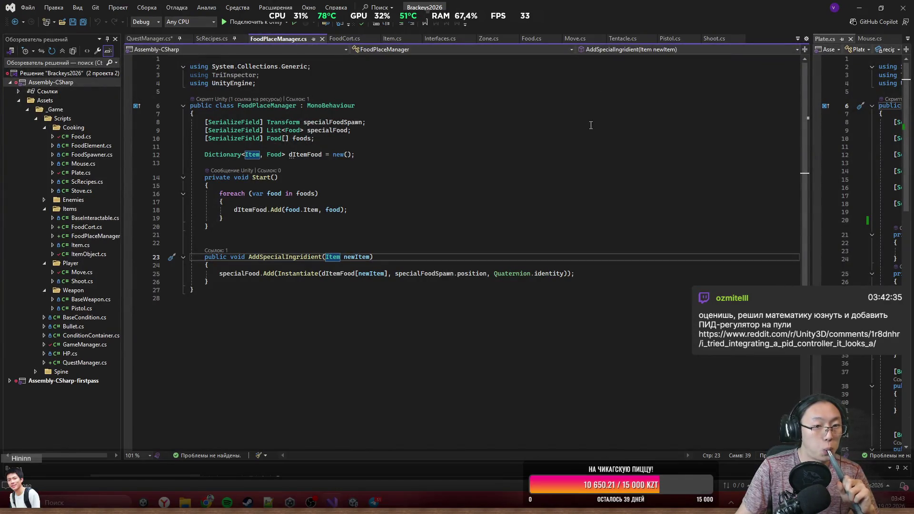
pyautogui.moveTo(590, 7)
pyautogui.mouseDown()
pyautogui.moveTo(593, 206)
pyautogui.moveTo(601, 155)
pyautogui.moveTo(585, 392)
pyautogui.moveTo(596, 405)
pyautogui.mouseUp()
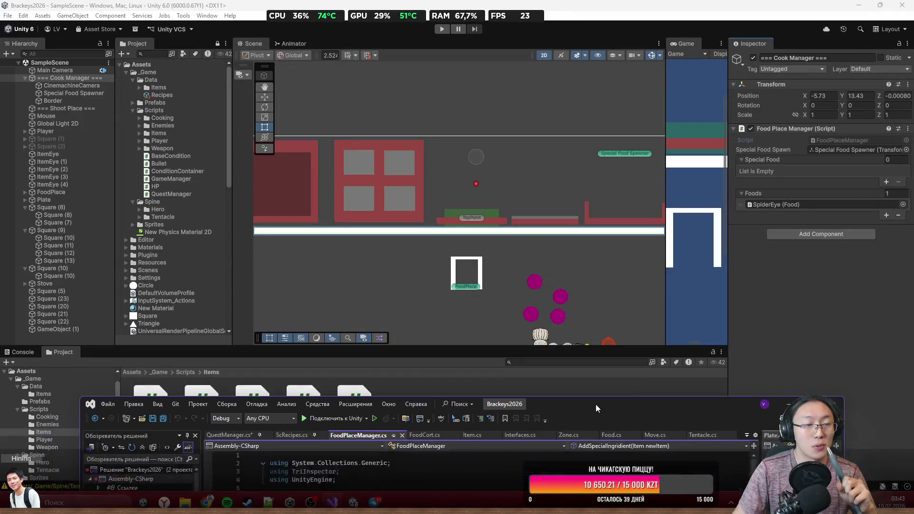
# Step: Select TopPoint's PlateTrigger child and open its Plate script in the code editor
pyautogui.click(471, 218)
pyautogui.click(81, 208)
pyautogui.click(31, 208)
pyautogui.click(71, 214)
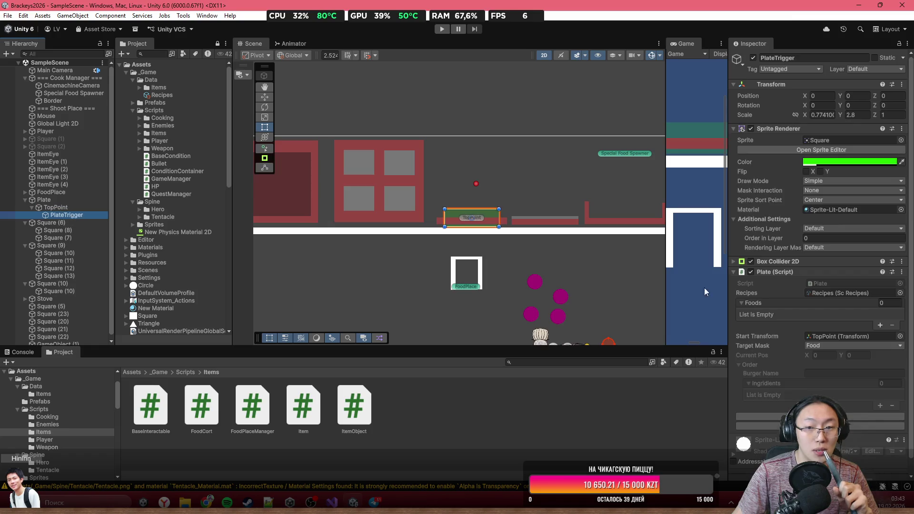
pyautogui.scroll(-1, 821, 265)
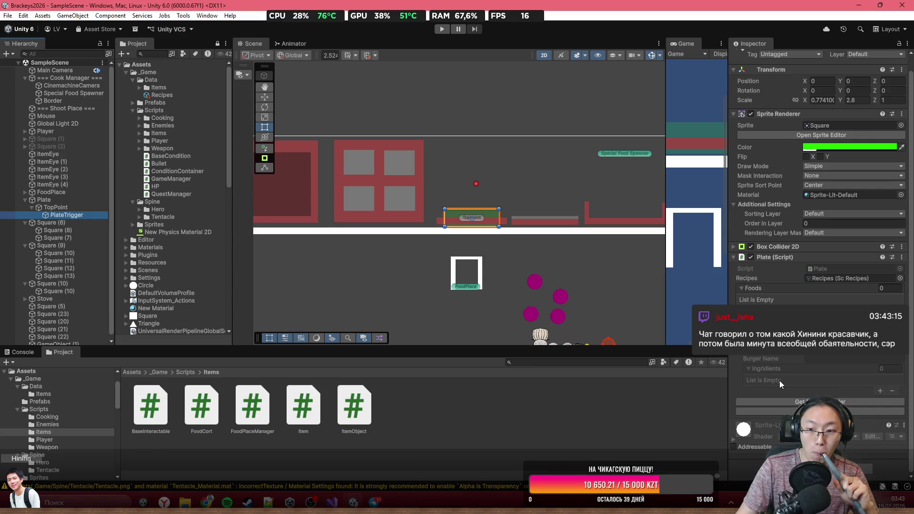
pyautogui.doubleClick(829, 270)
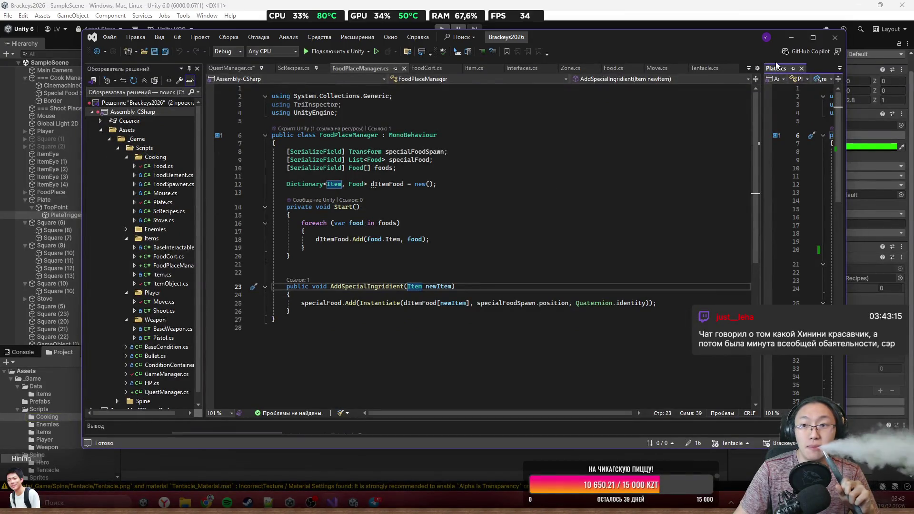
# Step: Maximize Visual Studio with FoodPlaceManager.cs and Plate.cs split half-and-half, then go to the Reddit post
pyautogui.click(813, 37)
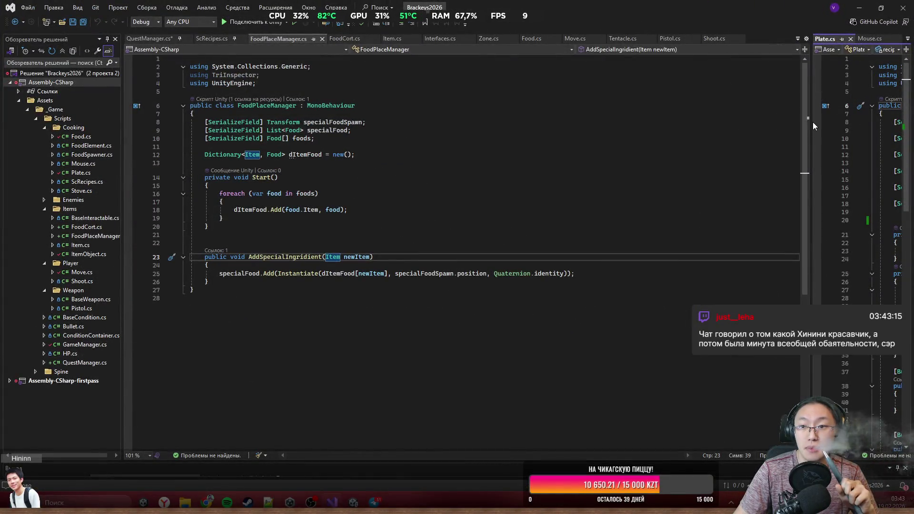
pyautogui.moveTo(810, 121); pyautogui.dragTo(395, 121)
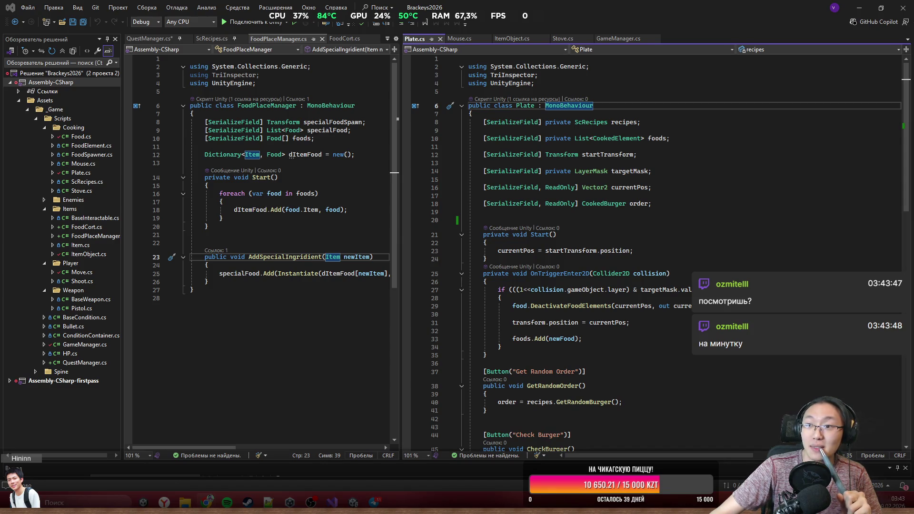
pyautogui.hotkey('alt', 'Tab')
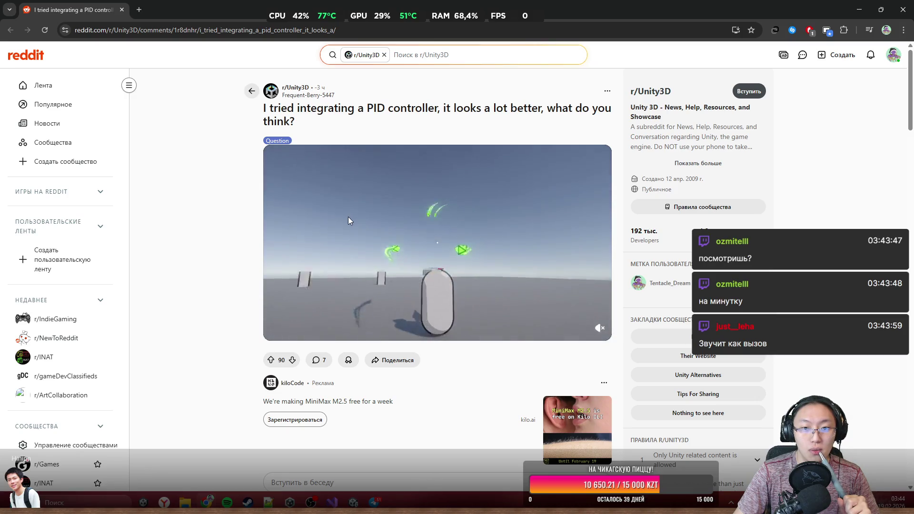
# Step: Watch the Reddit PID controller clip fullscreen until the recommended-videos end screen
pyautogui.moveTo(350, 221)
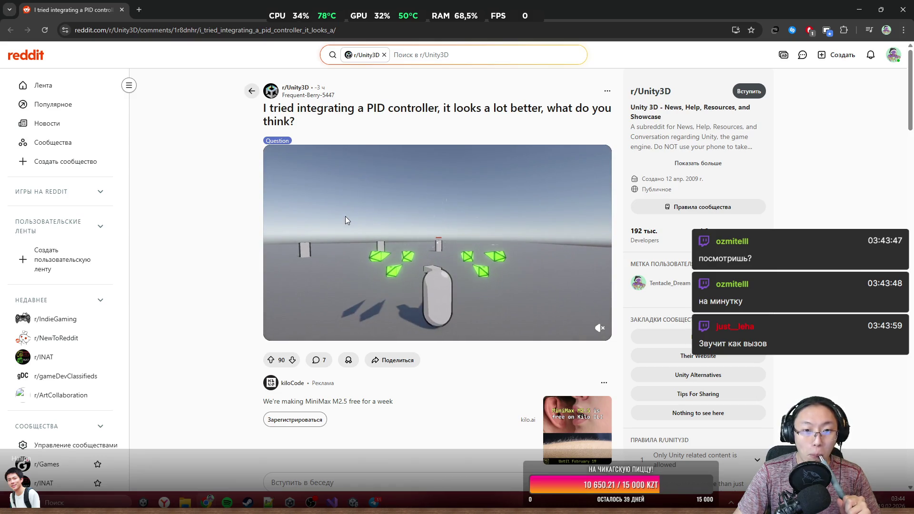
pyautogui.click(577, 332)
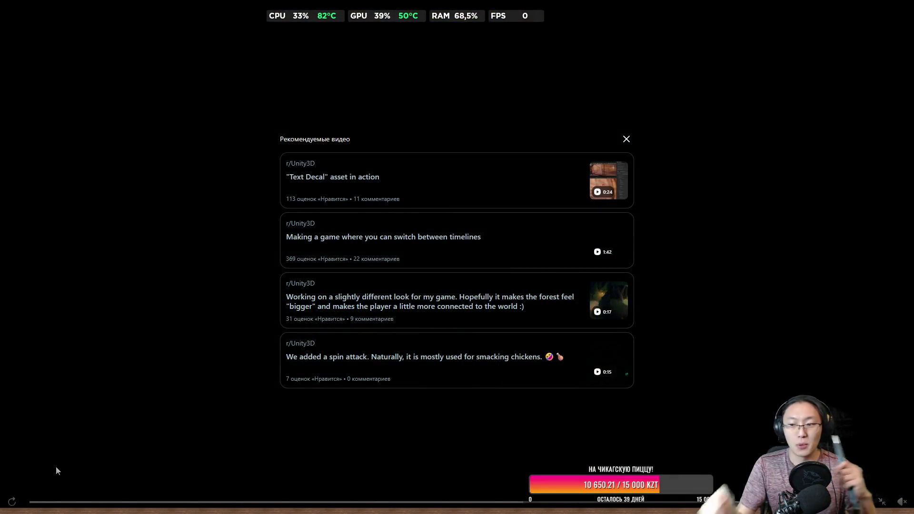
# Step: Replay the PID controller clip four times, then exit fullscreen back to the post
pyautogui.click(12, 502)
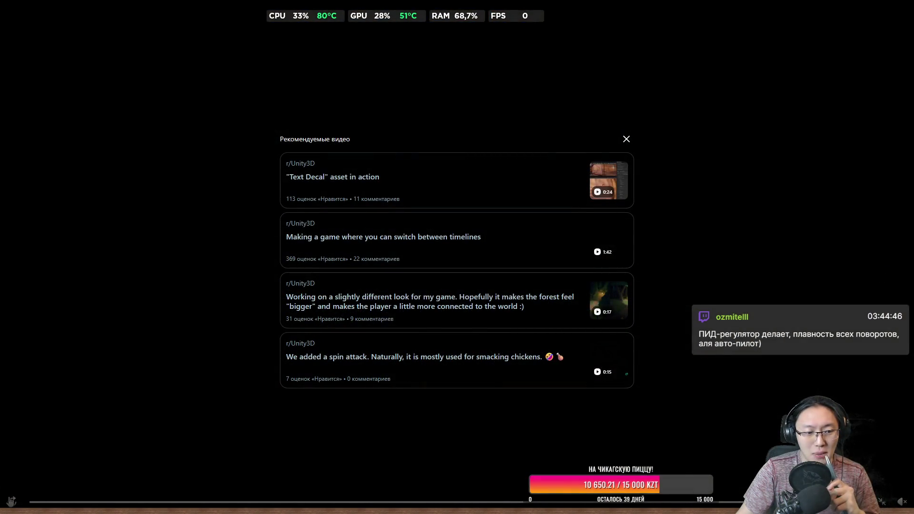
pyautogui.click(12, 501)
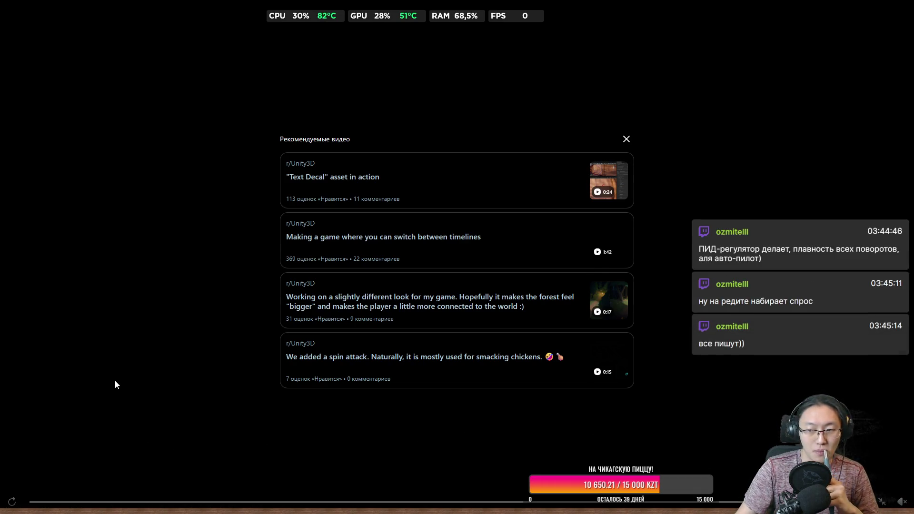
pyautogui.click(12, 501)
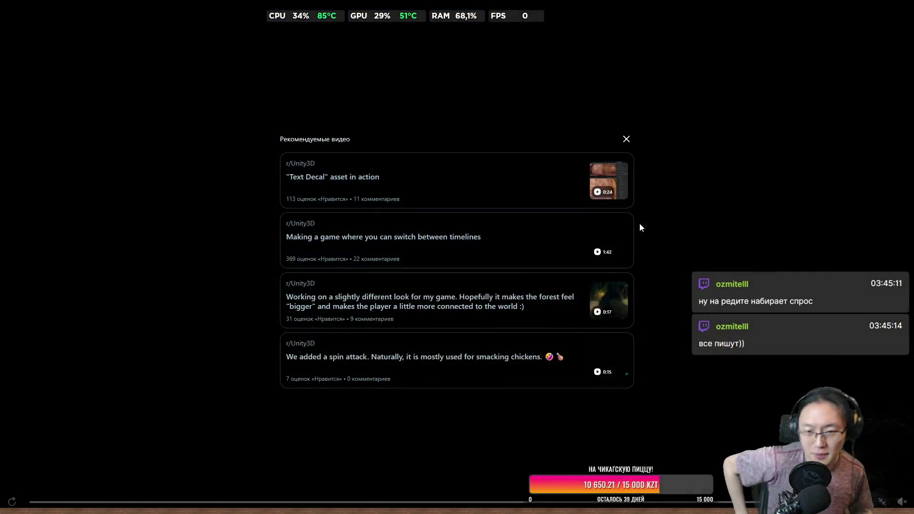
pyautogui.click(12, 501)
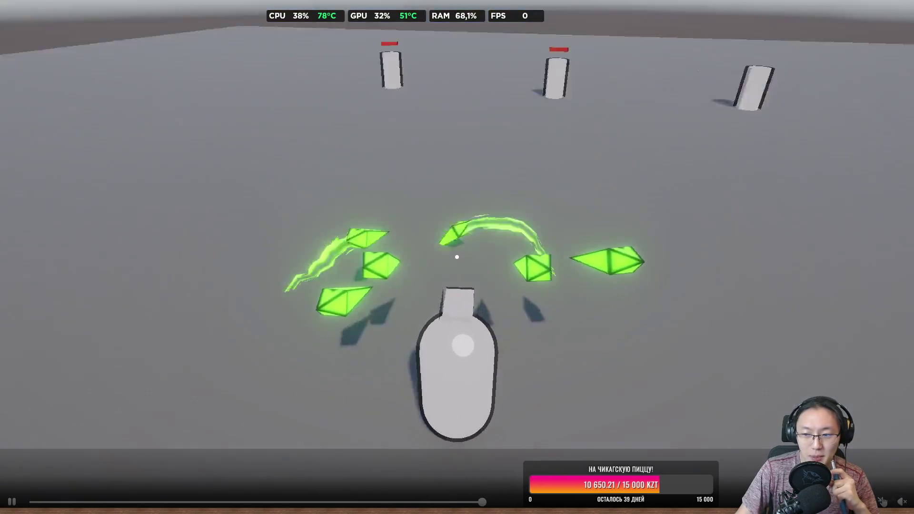
pyautogui.click(883, 501)
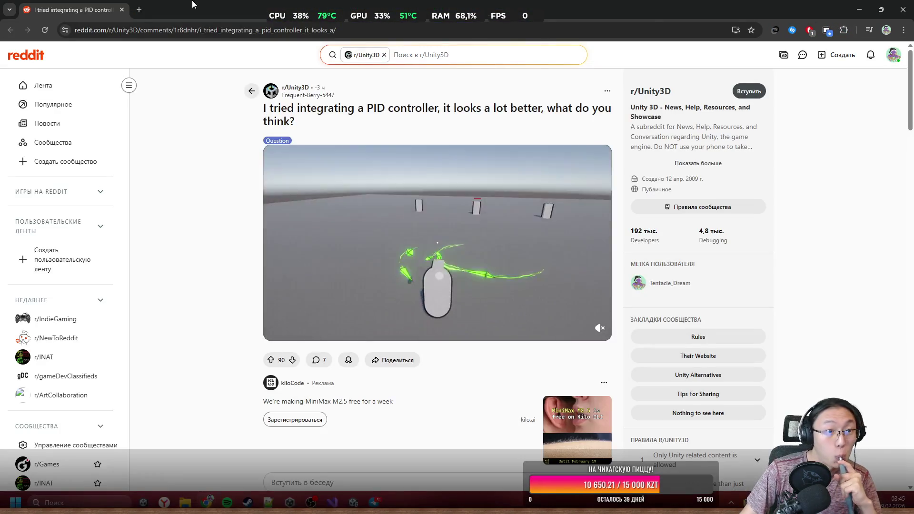
# Step: Bring Visual Studio back to the front and widen the FoodPlaceManager code pane
pyautogui.doubleClick(193, 4)
pyautogui.click(418, 195)
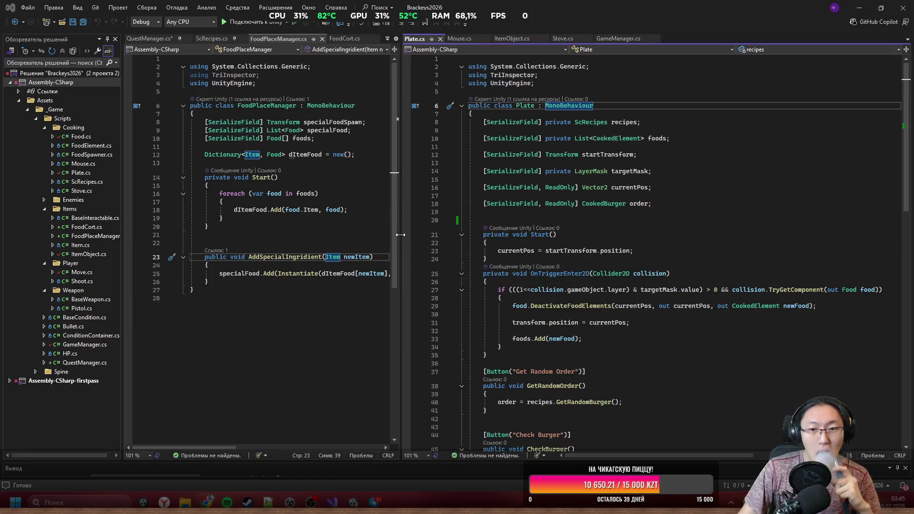
pyautogui.scroll(-6, 629, 390)
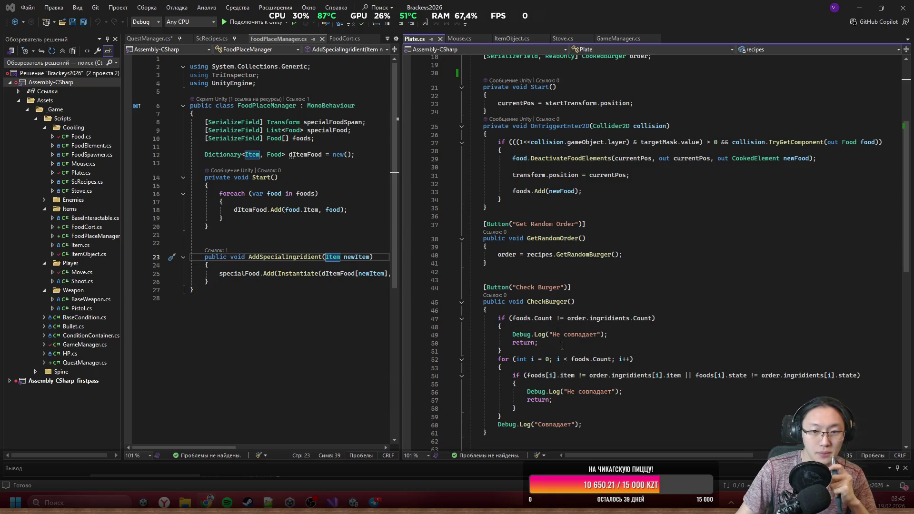
pyautogui.moveTo(401, 299); pyautogui.dragTo(712, 298)
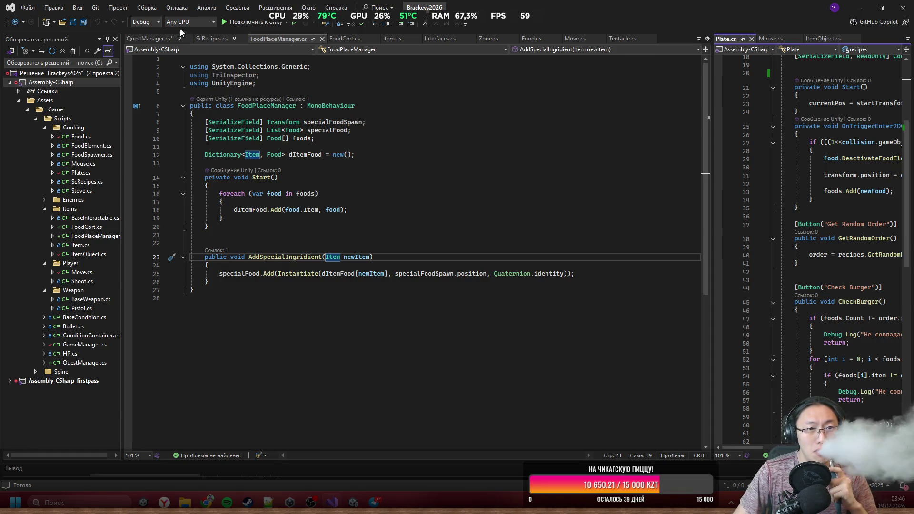
# Step: Show QuestManager.cs in the left pane and resize the Plate.cs pane beside it
pyautogui.click(142, 39)
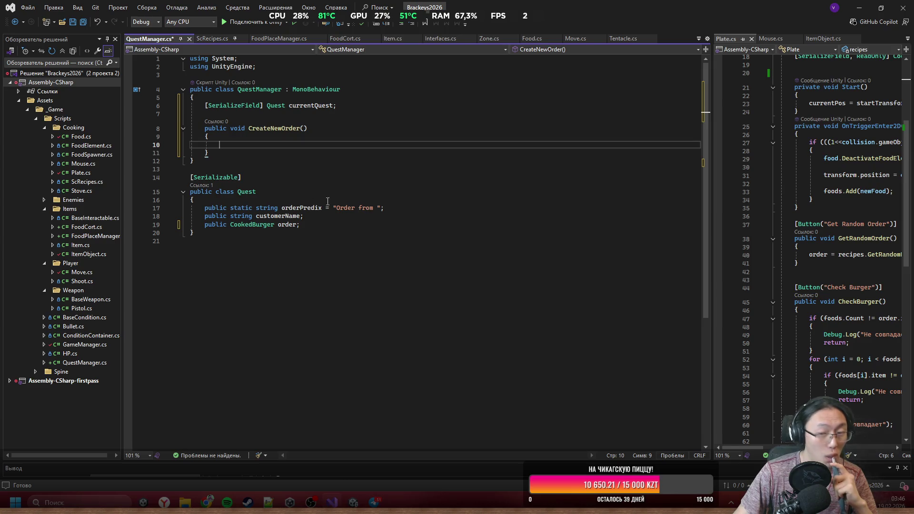
pyautogui.moveTo(710, 241); pyautogui.dragTo(441, 240)
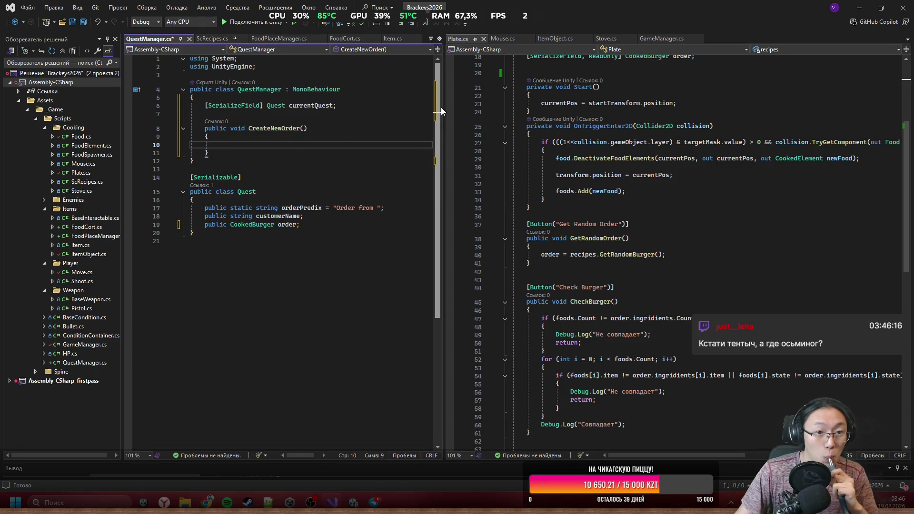
pyautogui.click(463, 118)
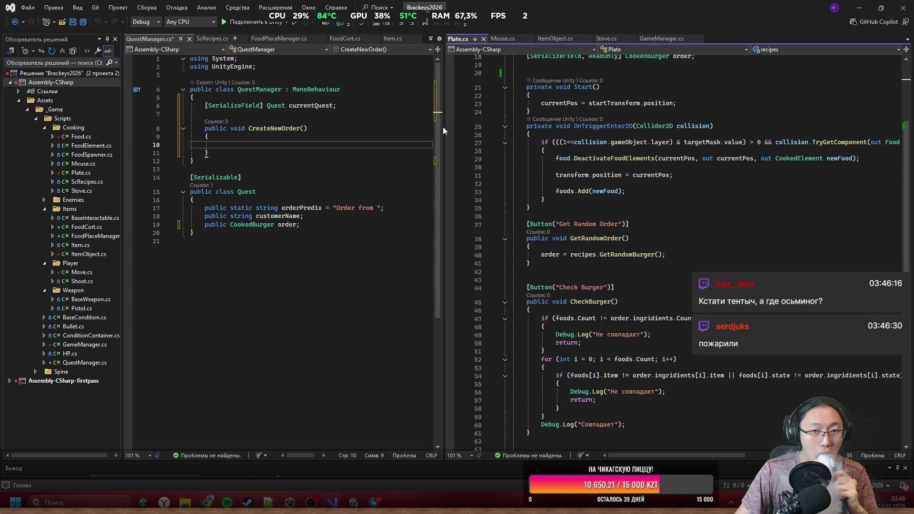
pyautogui.moveTo(443, 130); pyautogui.dragTo(472, 130)
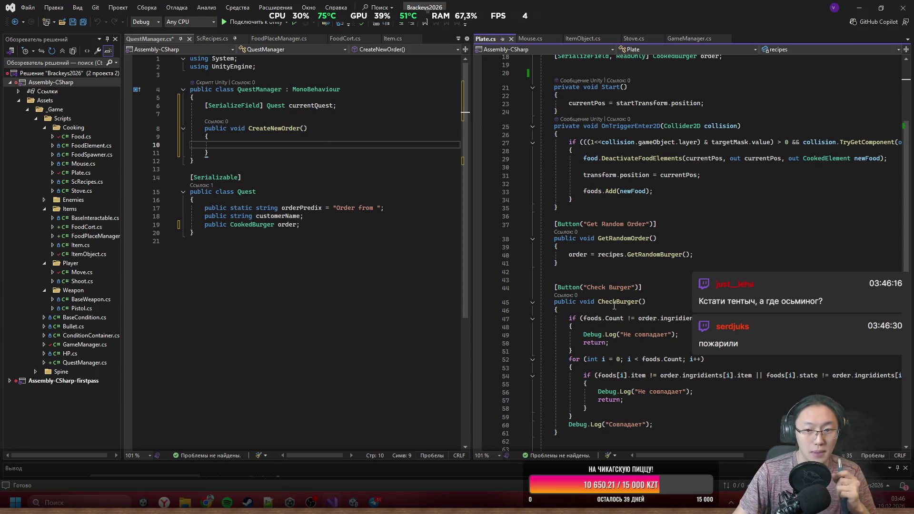
pyautogui.scroll(-2, 676, 342)
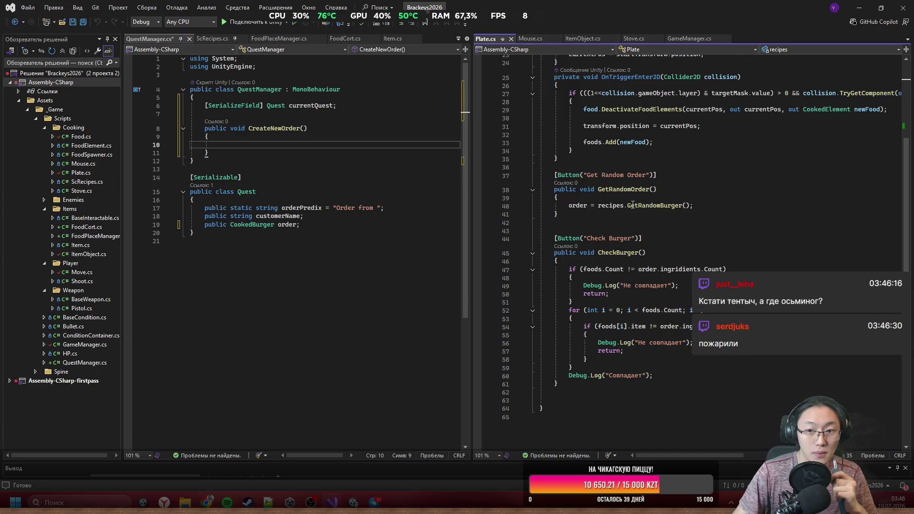
pyautogui.scroll(7, 633, 204)
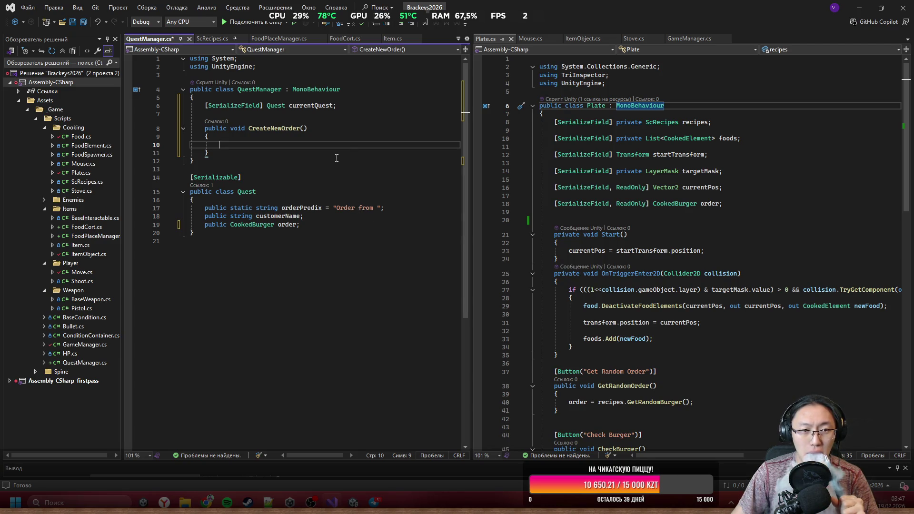
# Step: In Unity, open _Game/Data and inspect the Recipes asset's ChildBurger and BigBro recipes
pyautogui.click(860, 7)
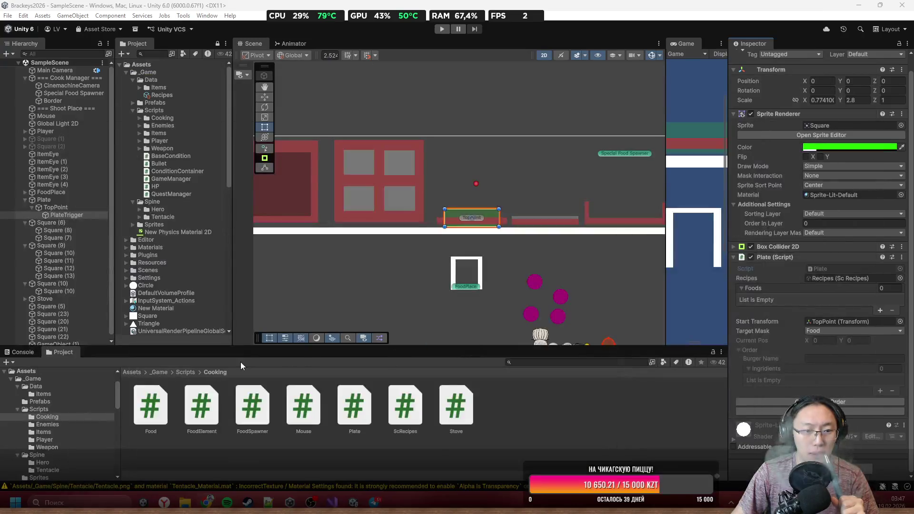
pyautogui.click(151, 372)
pyautogui.doubleClick(156, 400)
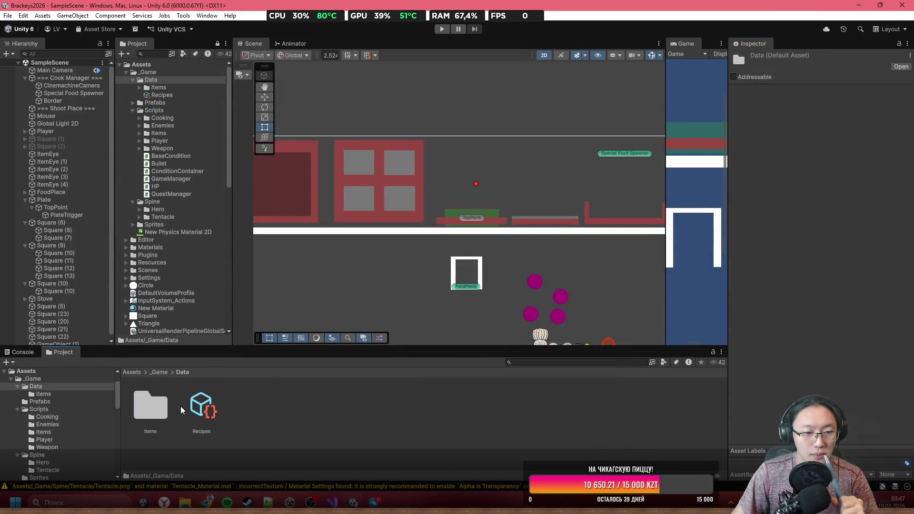
pyautogui.click(197, 404)
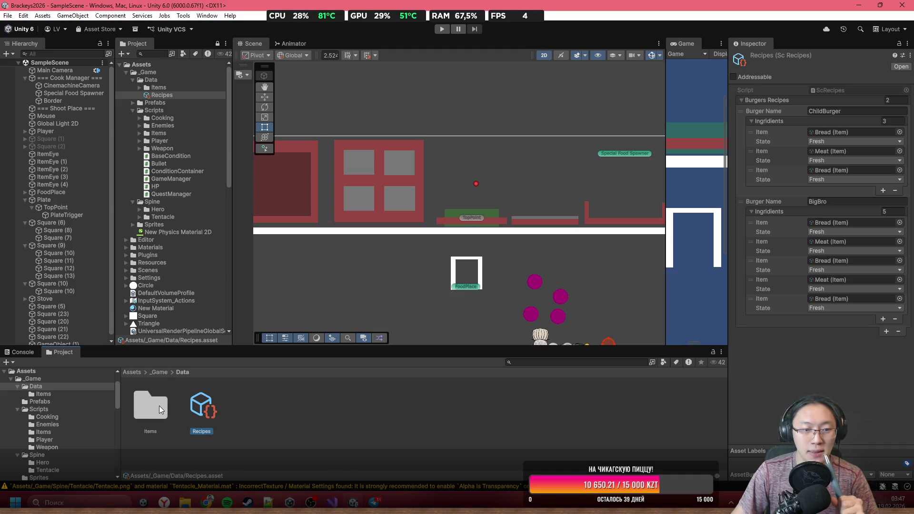
# Step: Open ScRecipes.cs from the Recipes asset and copy all of its code
pyautogui.doubleClick(861, 88)
pyautogui.hotkey('ctrl', 'a')
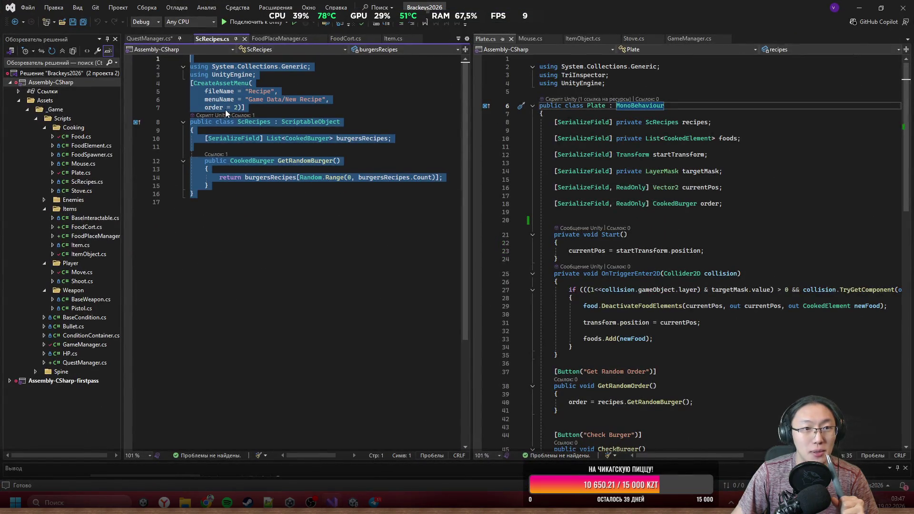
pyautogui.rightClick(225, 110)
pyautogui.click(290, 301)
pyautogui.click(302, 271)
# Step: Review the Quest class (lines 14–20) in QuestManager.cs, then minimize Visual Studio
pyautogui.click(161, 39)
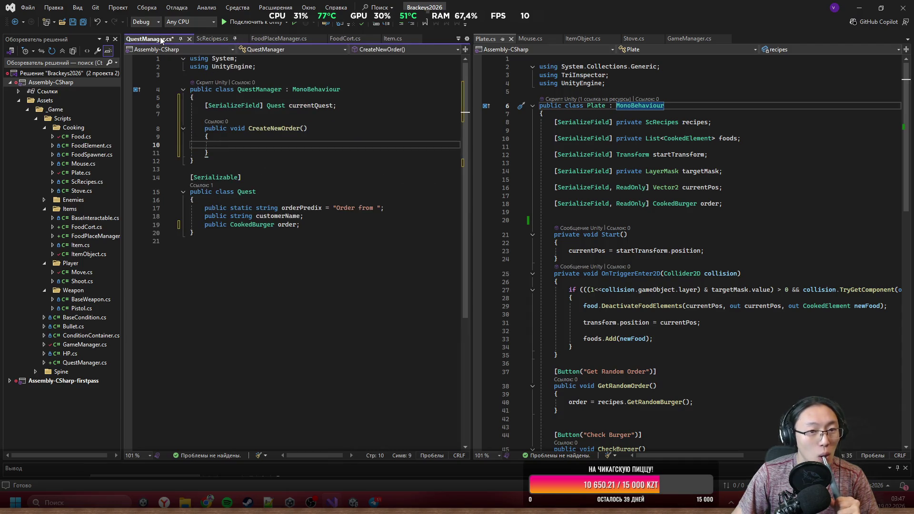
pyautogui.moveTo(226, 256); pyautogui.dragTo(186, 178)
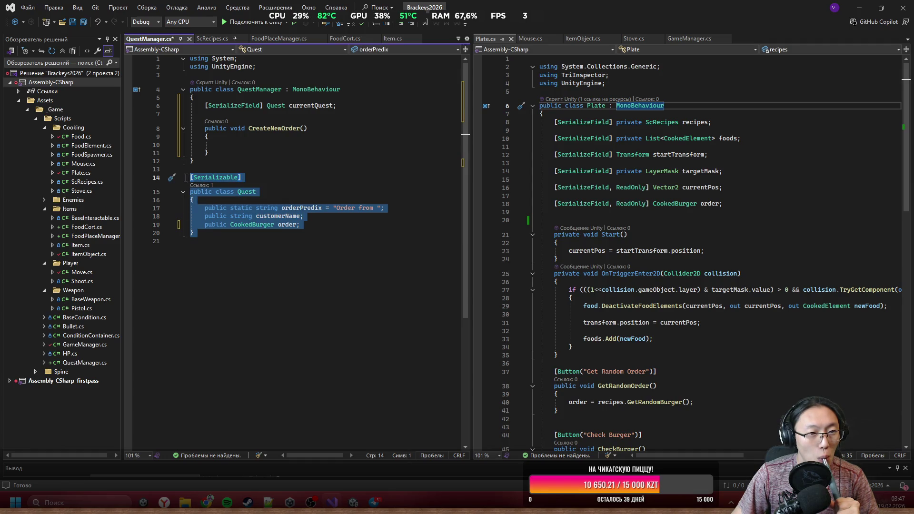
pyautogui.click(221, 252)
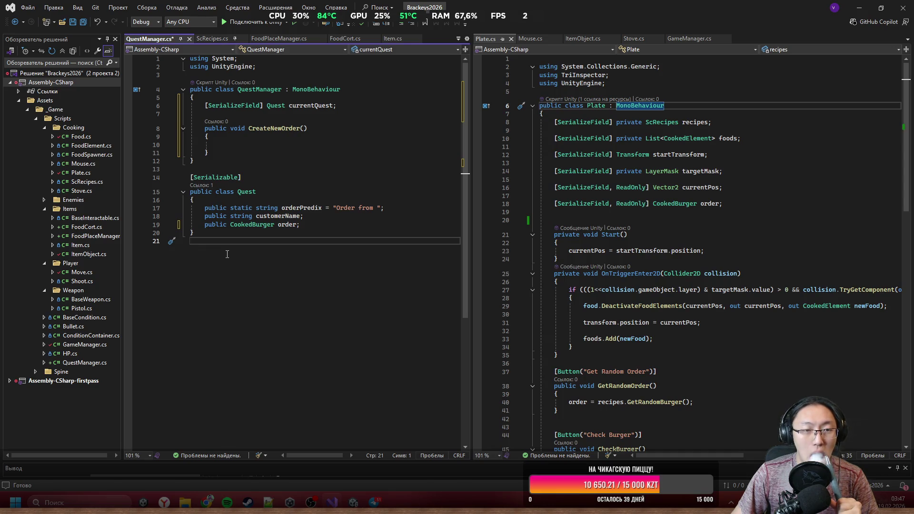
pyautogui.click(859, 8)
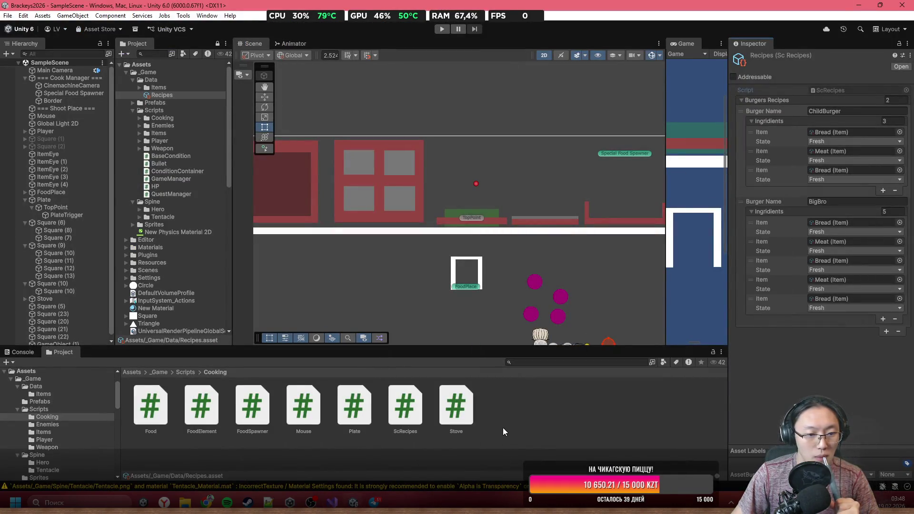
# Step: Begin a new C# script in the Cooking folder, naming it 'ScO'
pyautogui.rightClick(539, 421)
pyautogui.moveTo(604, 146)
pyautogui.click(733, 165)
pyautogui.write('S')
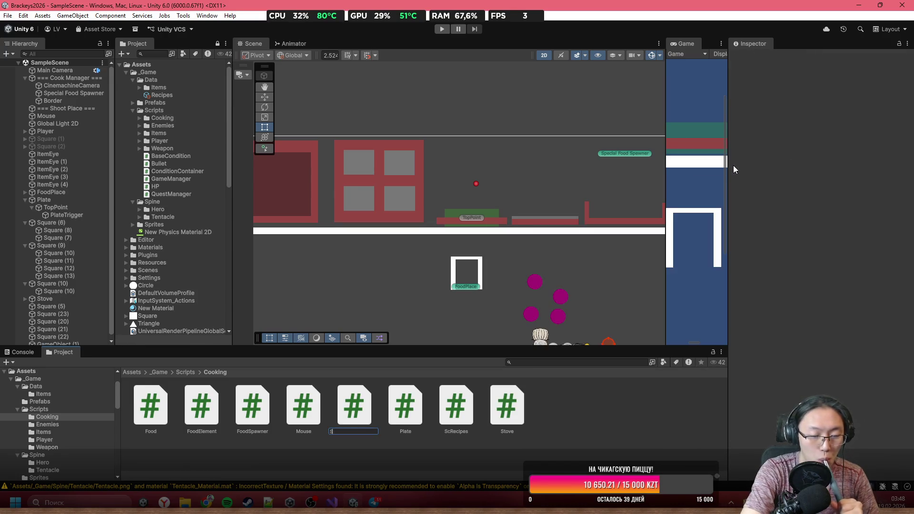
pyautogui.write('c')
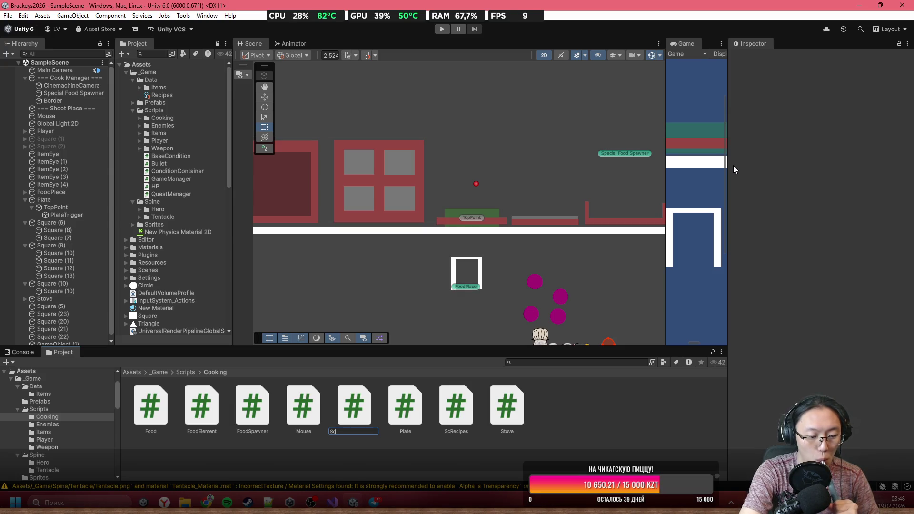
pyautogui.write('O')
pyautogui.write('e')
pyautogui.press('BackSpace')
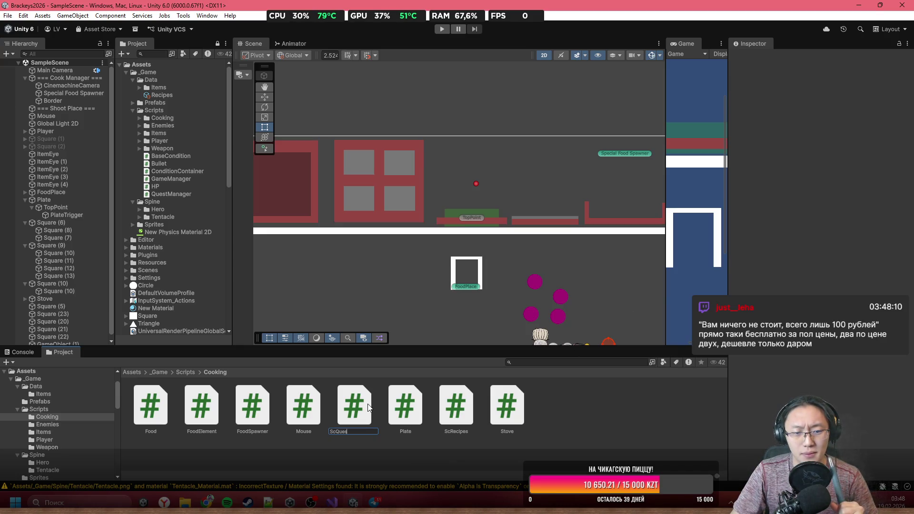
# Step: Cancel the new script and return to ScRecipes.cs in Visual Studio
pyautogui.press('Escape')
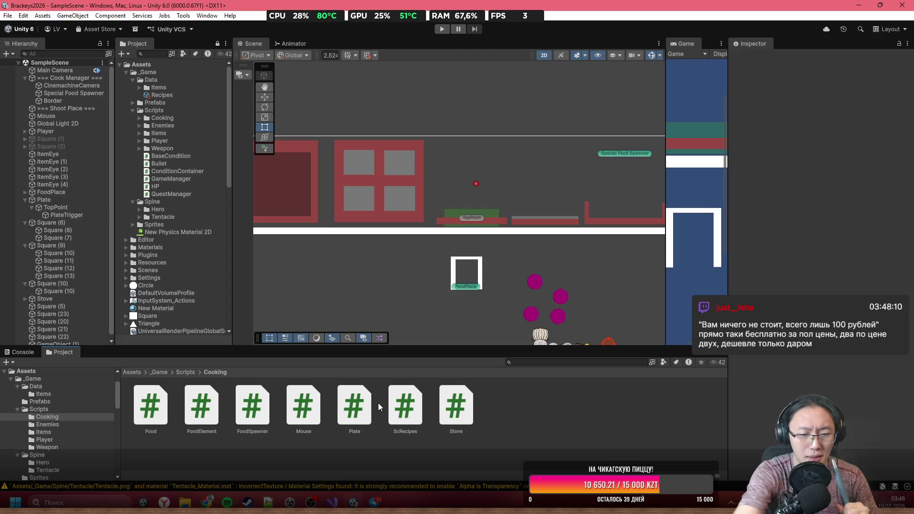
pyautogui.click(337, 504)
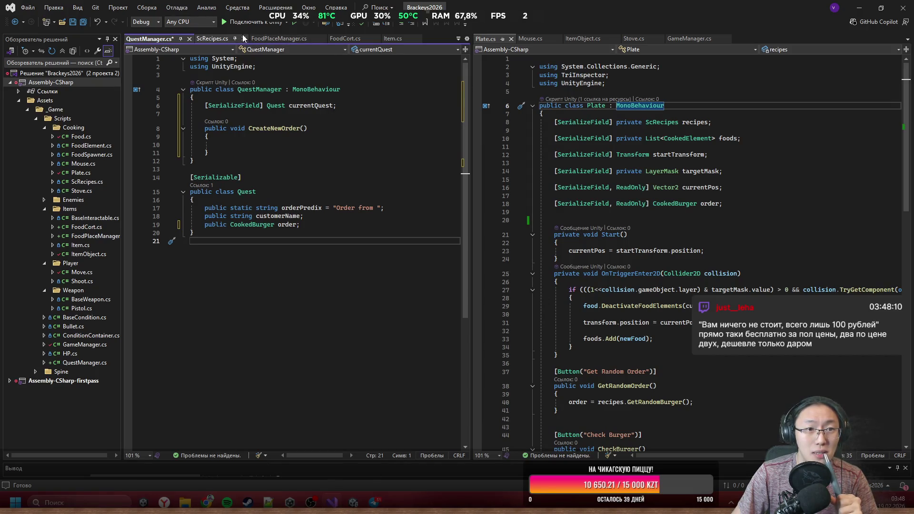
pyautogui.click(211, 38)
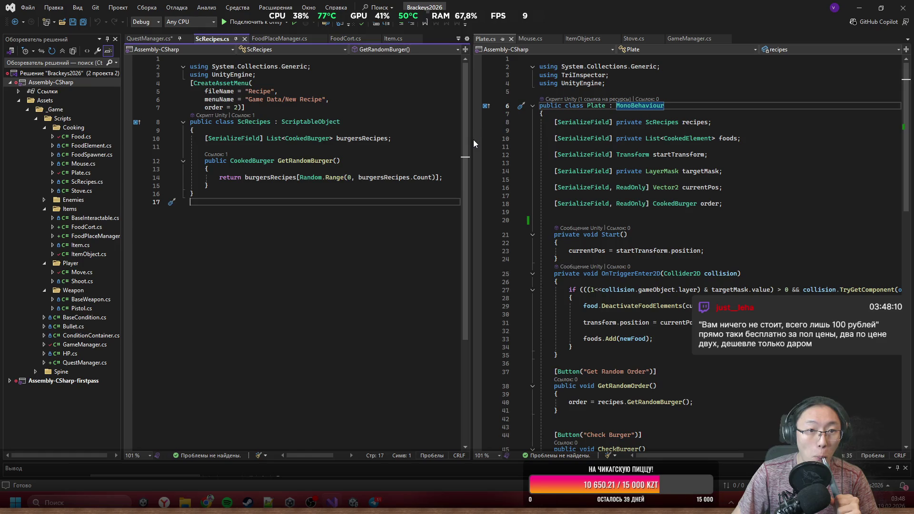
# Step: Widen the left pane, view CookedBurger's ingridients field in Food.cs, then switch back to Unity
pyautogui.moveTo(471, 140); pyautogui.dragTo(649, 168)
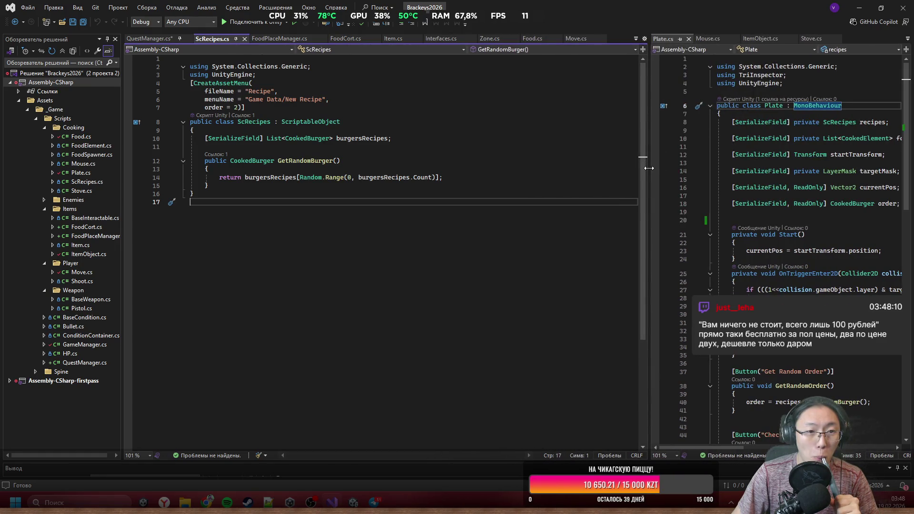
pyautogui.keyDown('ctrl'); pyautogui.click(307, 139); pyautogui.keyUp('ctrl')
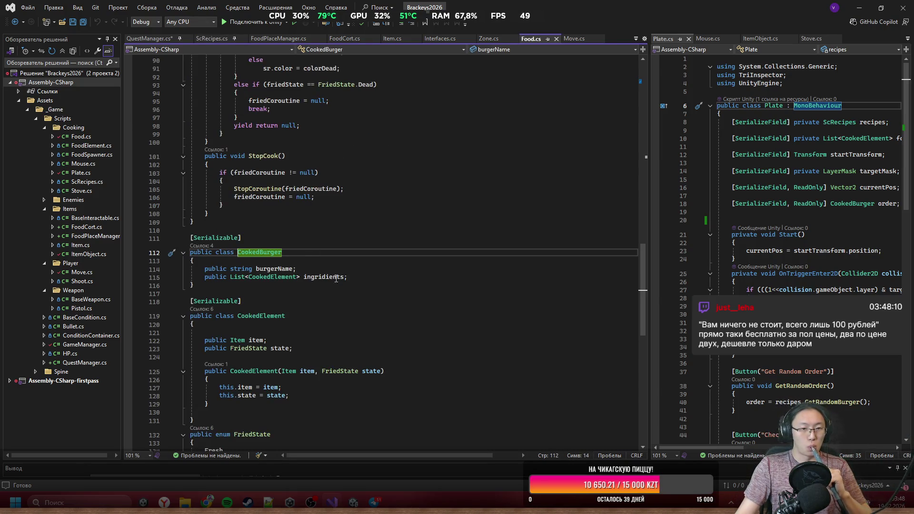
pyautogui.click(385, 277)
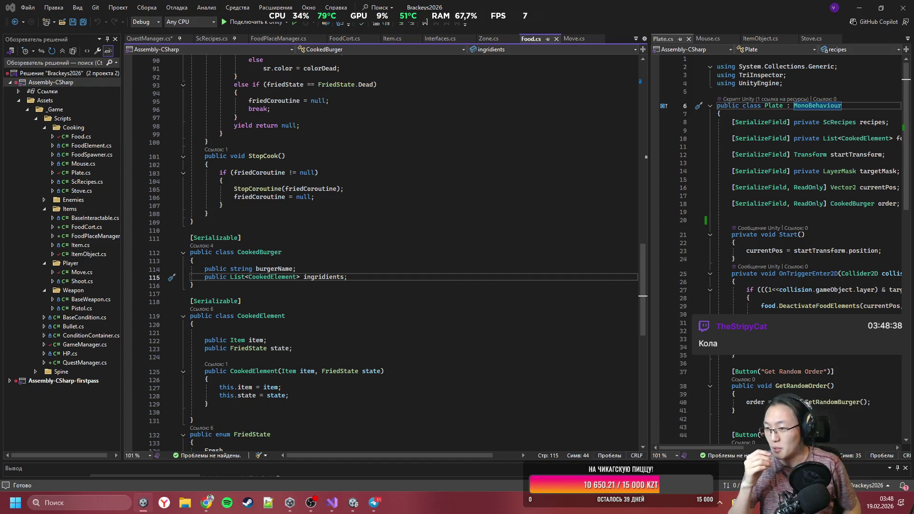
pyautogui.click(362, 503)
pyautogui.moveTo(208, 501)
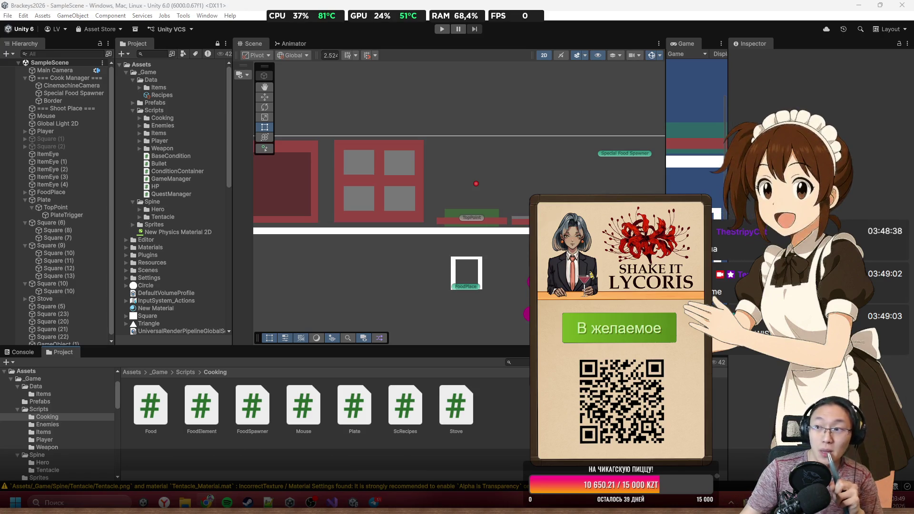
# Step: Reject the Кола request under the Заказать коктейль reward and close the Twitch queue popup
pyautogui.hotkey('alt', 'Tab')
pyautogui.scroll(-5, 170, 397)
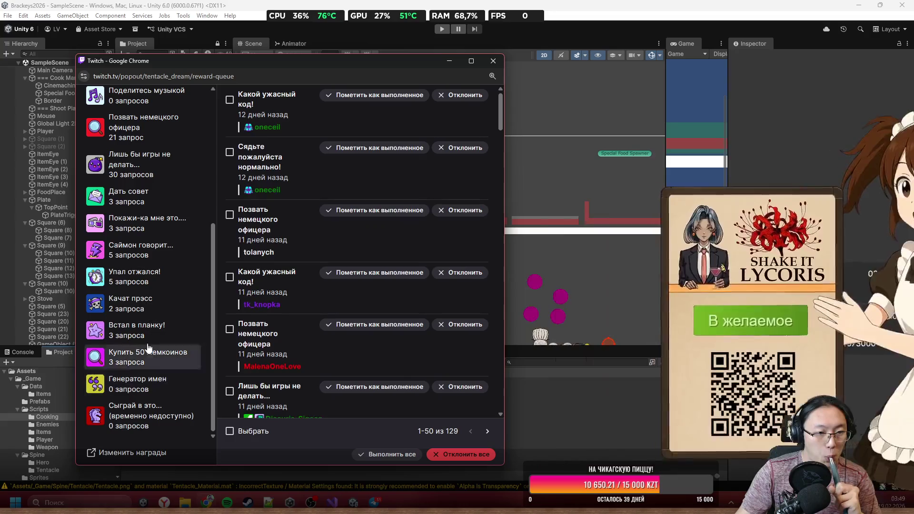
pyautogui.scroll(3, 147, 276)
pyautogui.click(143, 148)
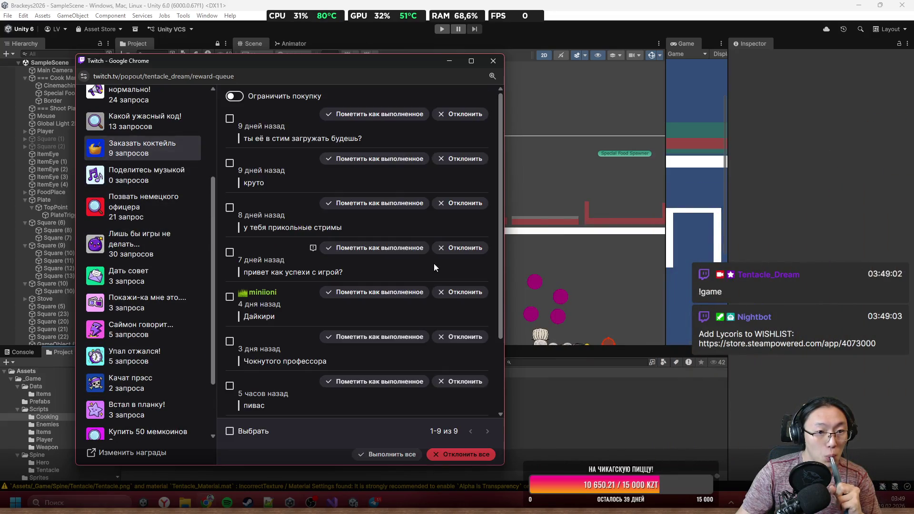
pyautogui.scroll(-2, 433, 266)
pyautogui.click(464, 384)
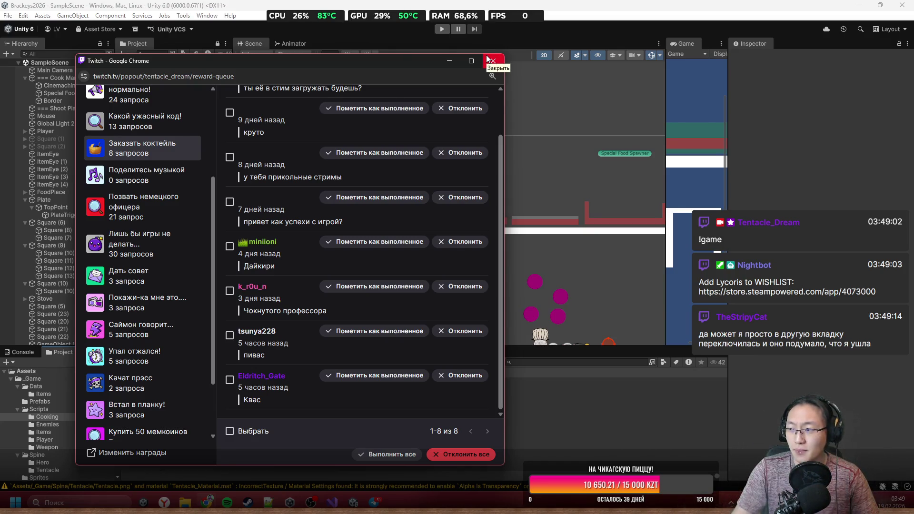
pyautogui.click(487, 58)
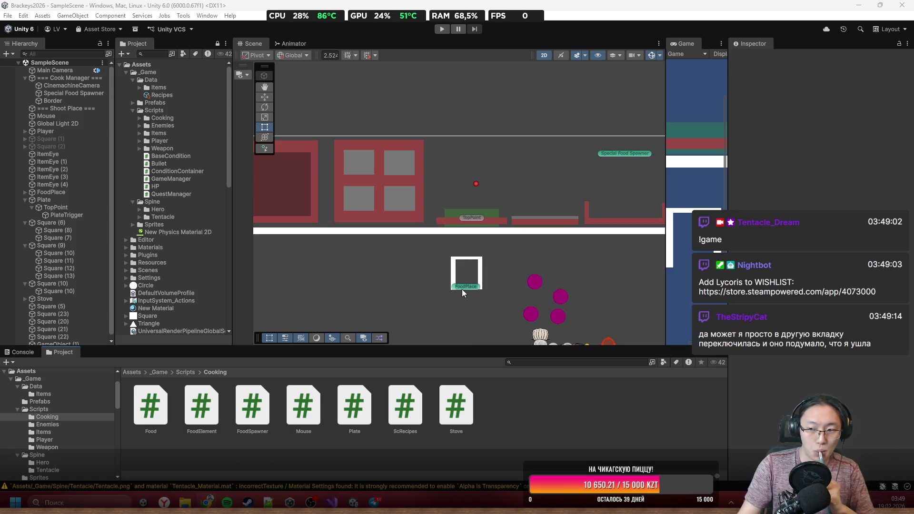
# Step: Return from Unity's Scene view to Visual Studio with Food.cs's CookedBurger class showing
pyautogui.scroll(-3, 385, 274)
pyautogui.scroll(3, 516, 181)
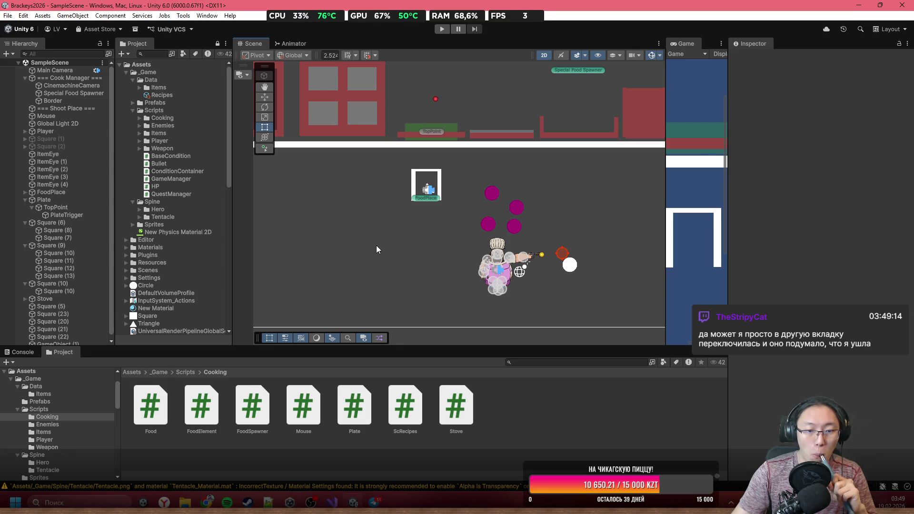
pyautogui.click(332, 501)
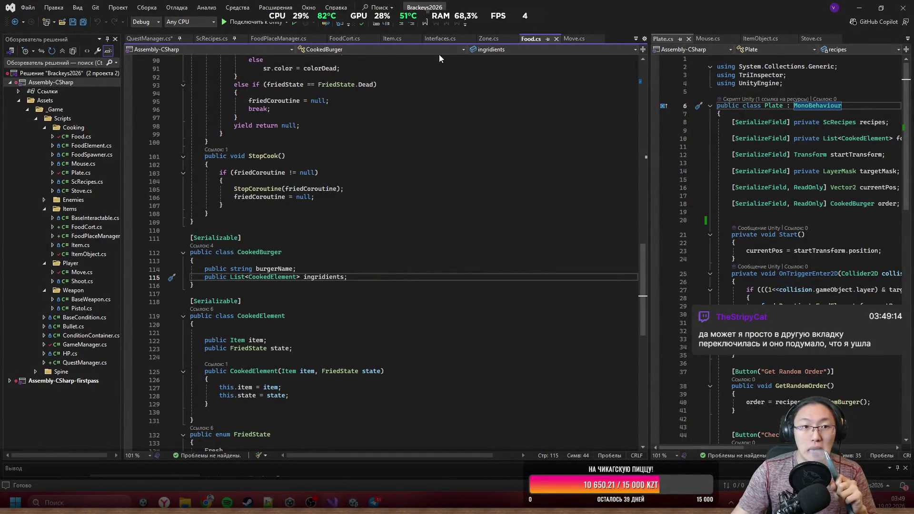
# Step: In ScRecipes.cs, insert a blank line between the burgersRecipes list and GetRandomBurger
pyautogui.click(212, 39)
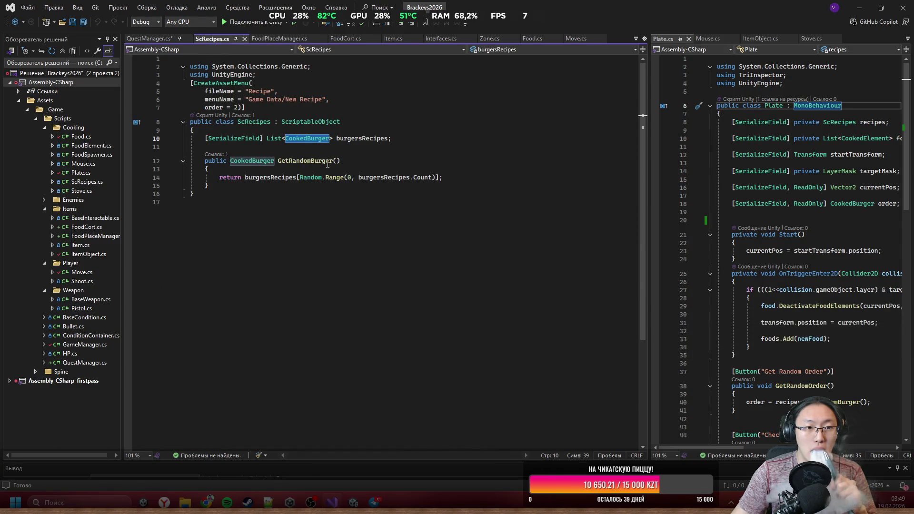
pyautogui.click(390, 149)
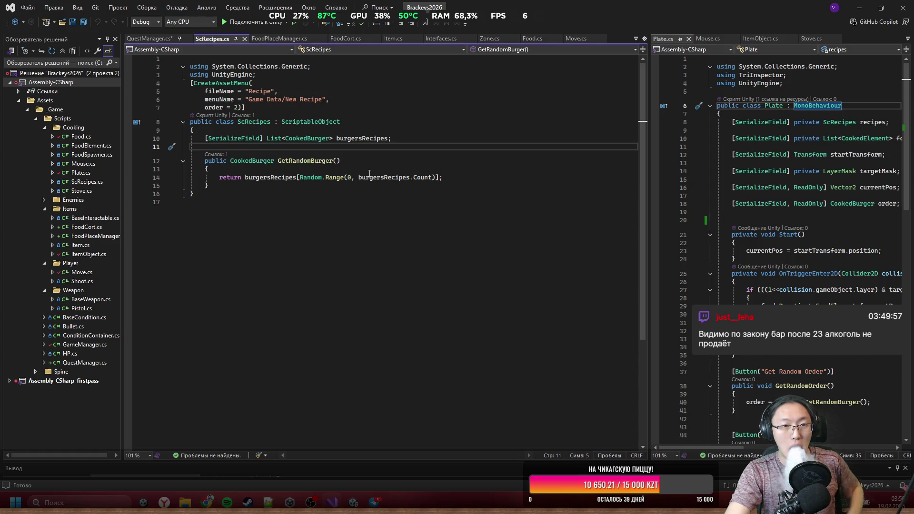
pyautogui.press('Return')
pyautogui.press('Return')
pyautogui.press('Up')
# Step: Discard the half-typed 'public string GetRec' line, save ScRecipes.cs, and go to CookedBurger's definition
pyautogui.write('public v')
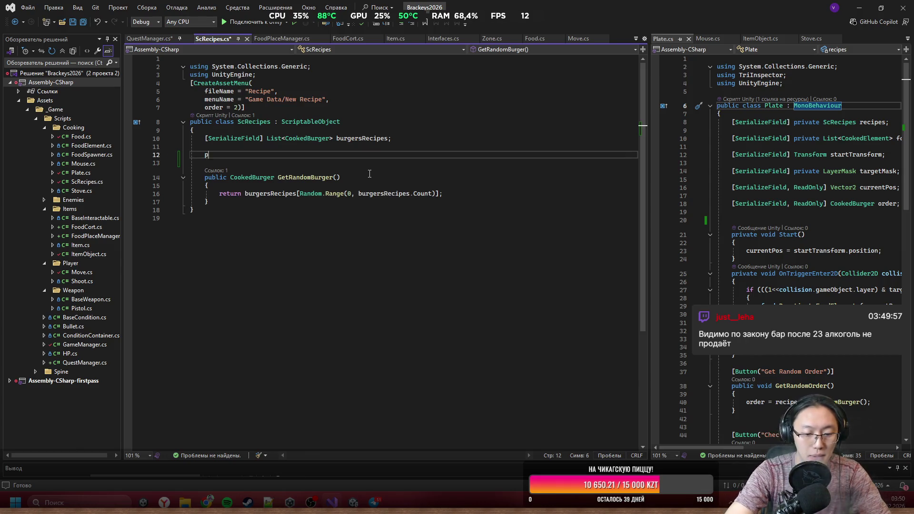
pyautogui.press('BackSpace')
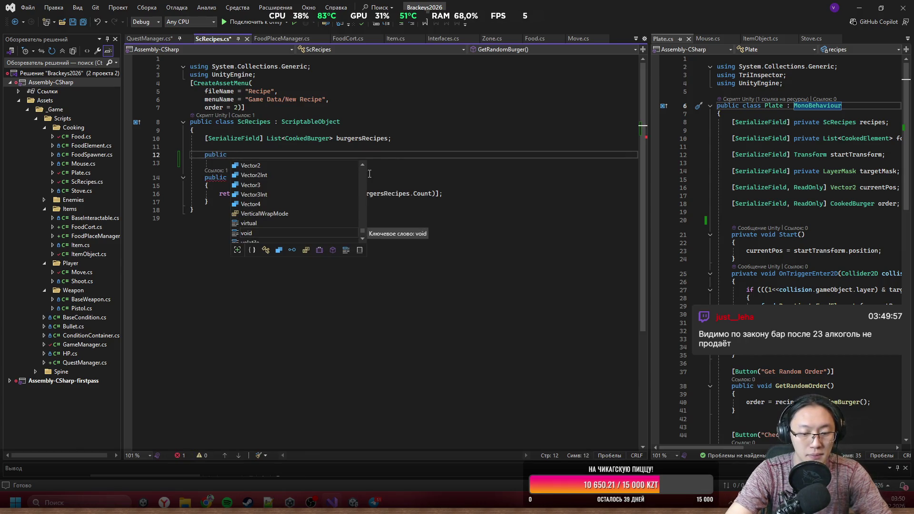
pyautogui.write('s')
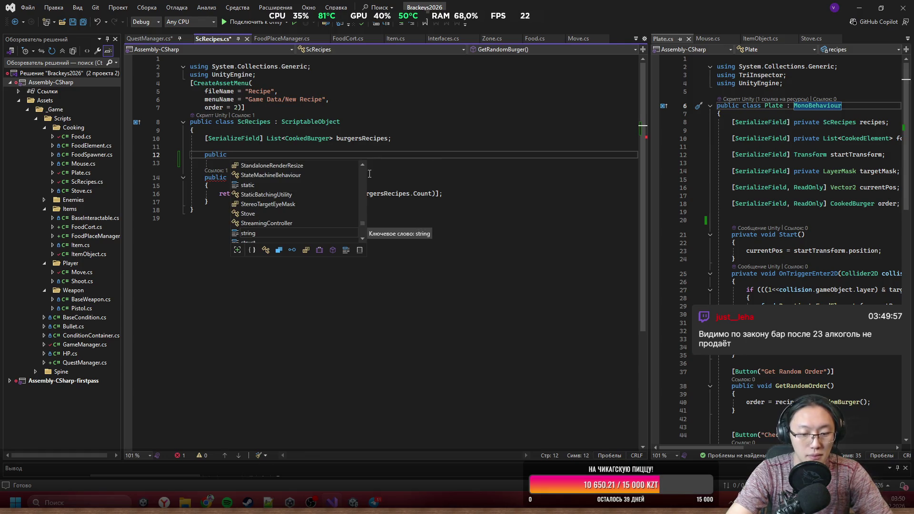
pyautogui.write('tring Get')
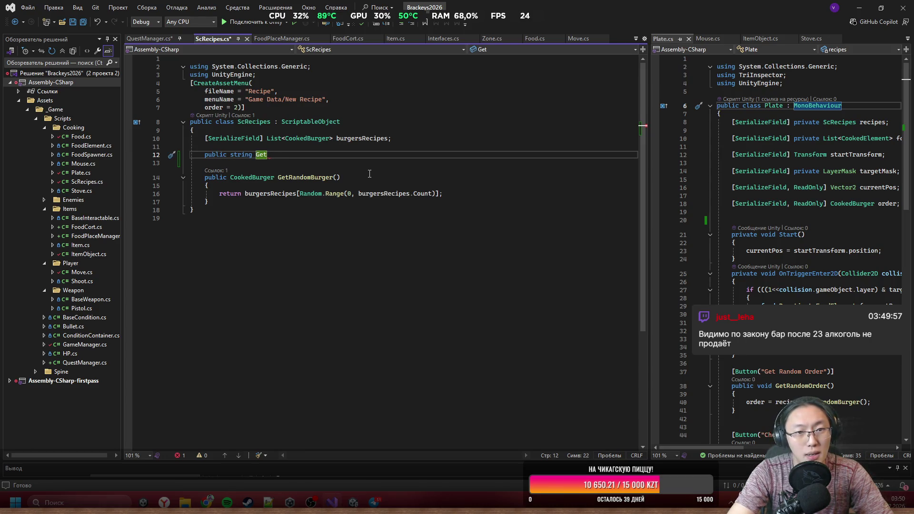
pyautogui.write('Rec')
pyautogui.hotkey('ctrl', 'BackSpace')
pyautogui.hotkey('ctrl', 'BackSpace')
pyautogui.hotkey('ctrl', 'BackSpace')
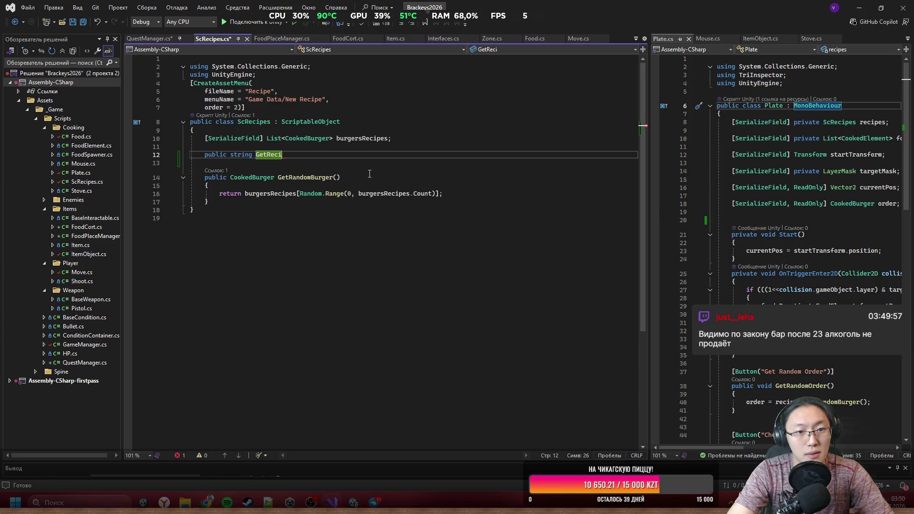
pyautogui.hotkey('ctrl', 's')
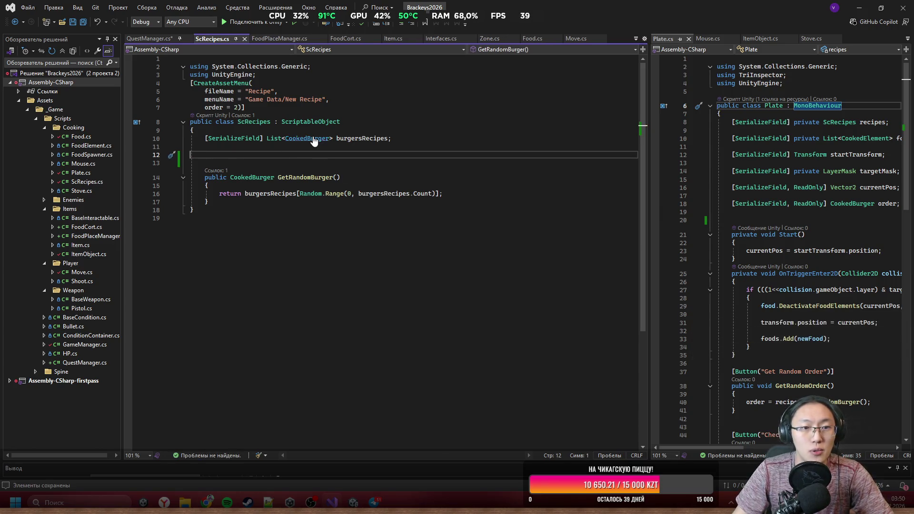
pyautogui.keyDown('ctrl'); pyautogui.click(308, 139); pyautogui.keyUp('ctrl')
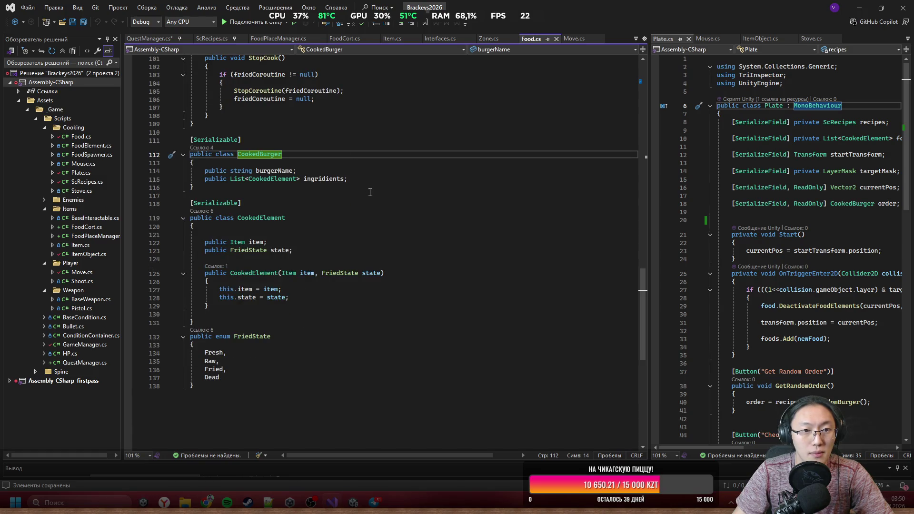
# Step: Add a public string GetRecipe() method with braces below CookedBurger's ingridients field
pyautogui.click(370, 181)
pyautogui.press('Return')
pyautogui.press('Return')
pyautogui.write('public void Get')
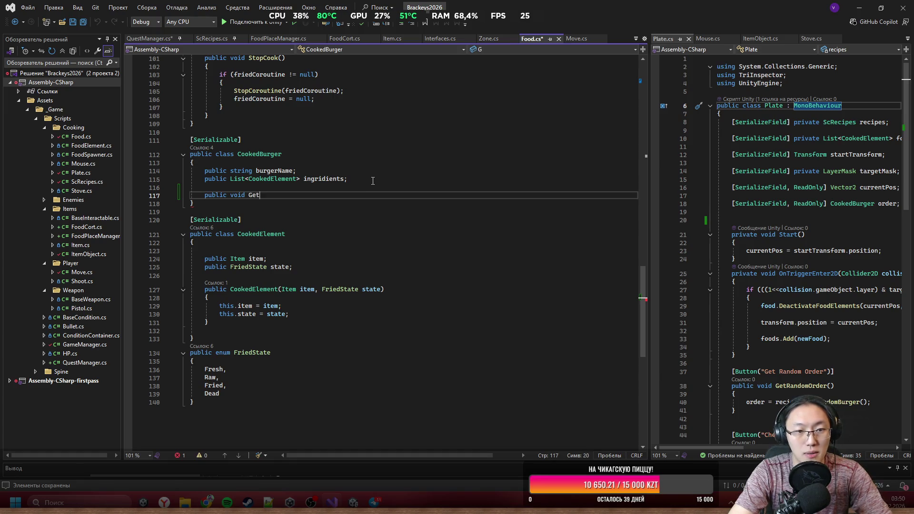
pyautogui.press('BackSpace')
pyautogui.press('BackSpace')
pyautogui.press('BackSpace')
pyautogui.press('BackSpace')
pyautogui.press('BackSpace')
pyautogui.press('BackSpace')
pyautogui.press('BackSpace')
pyautogui.press('BackSpace')
pyautogui.write('string ')
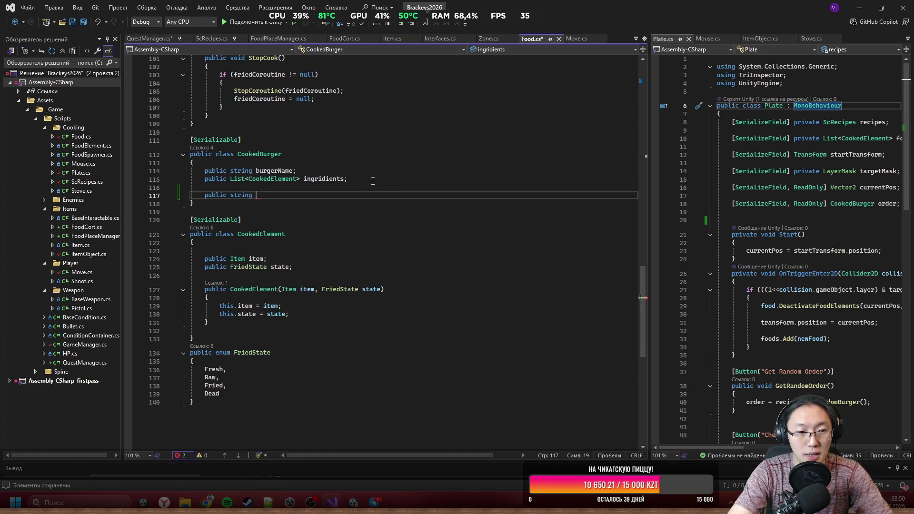
pyautogui.write('GetRecipe(){')
pyautogui.press('Return')
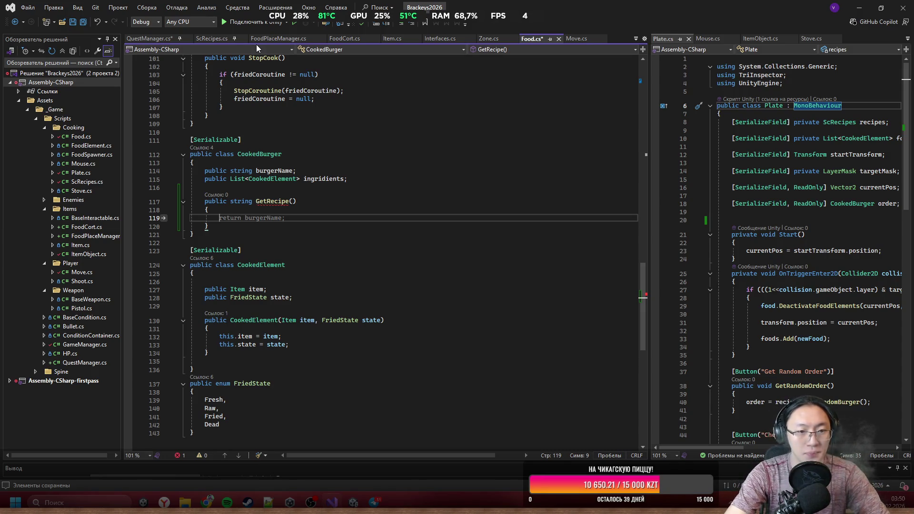
# Step: Declare a local 'string recipe;' inside GetRecipe and open a new line below it
pyautogui.write('string ')
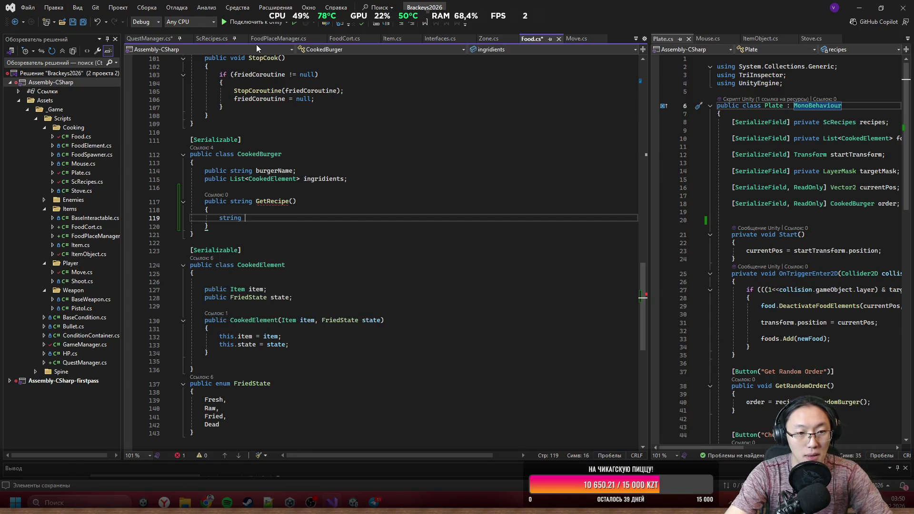
pyautogui.write('reci')
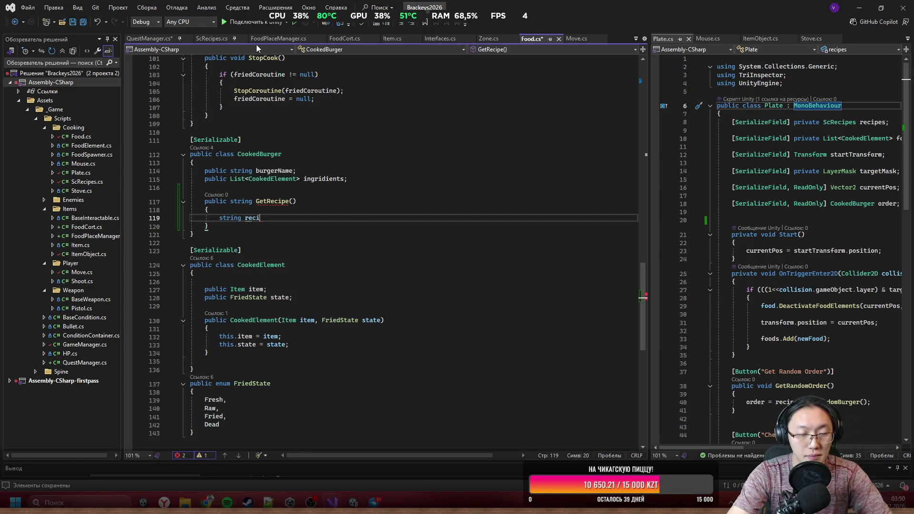
pyautogui.write('pe')
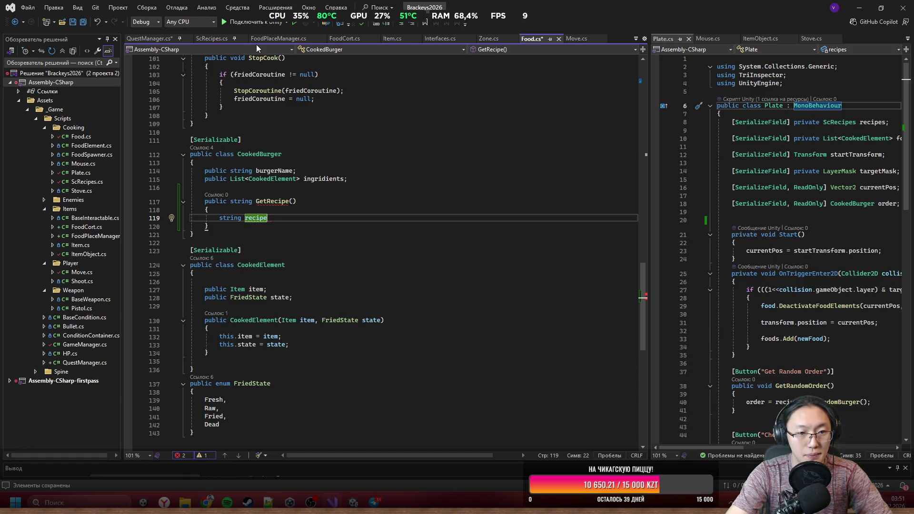
pyautogui.write(' =')
pyautogui.press('BackSpace')
pyautogui.press('BackSpace')
pyautogui.press('BackSpace')
pyautogui.write(';')
pyautogui.press('Return')
pyautogui.press('Return')
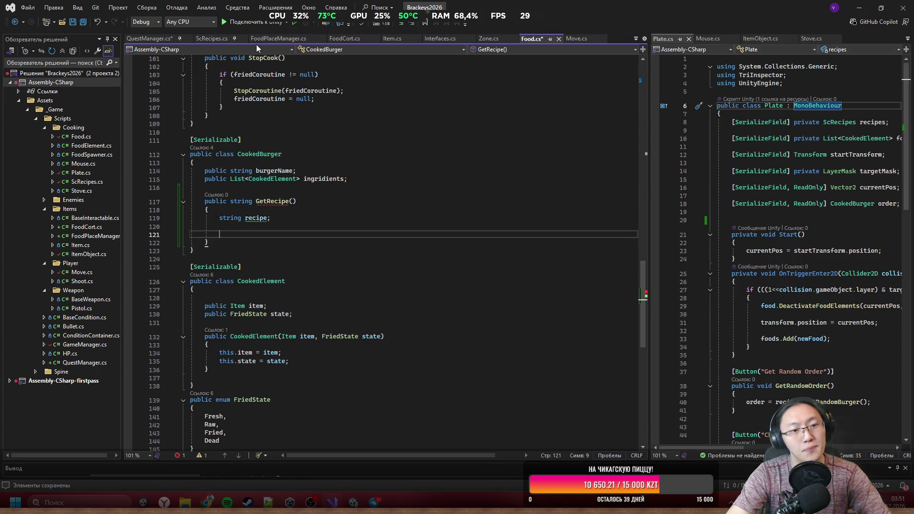
# Step: Add a 'for (int i = ingridients.Count - 1; i >= 0; i--)' loop inside GetRecipe
pyautogui.write('fo')
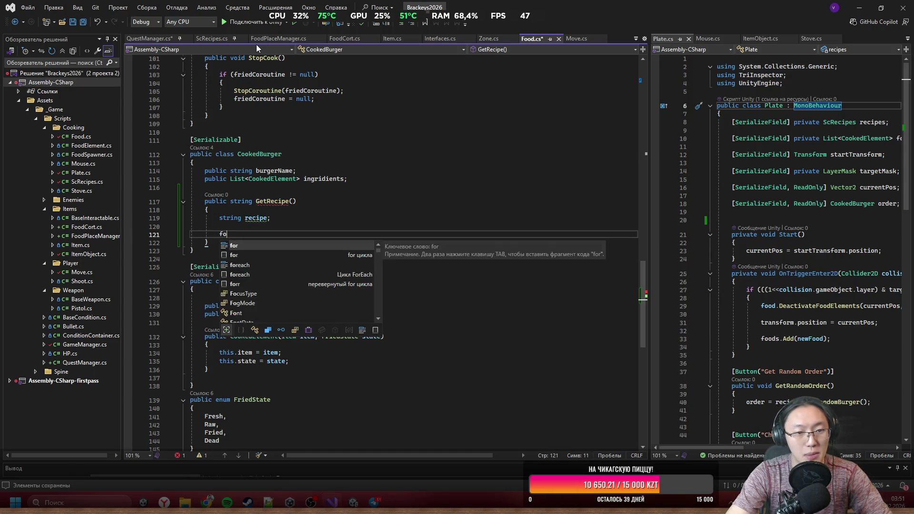
pyautogui.write('r ')
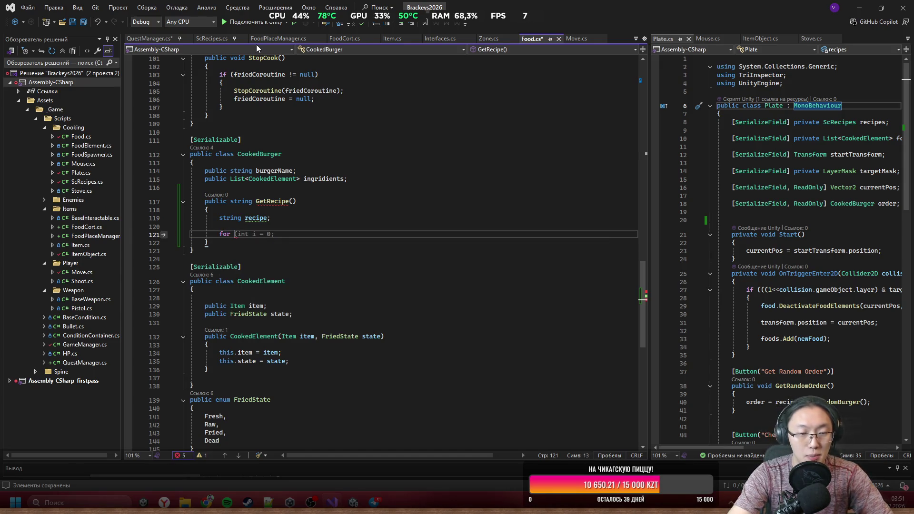
pyautogui.write('(int')
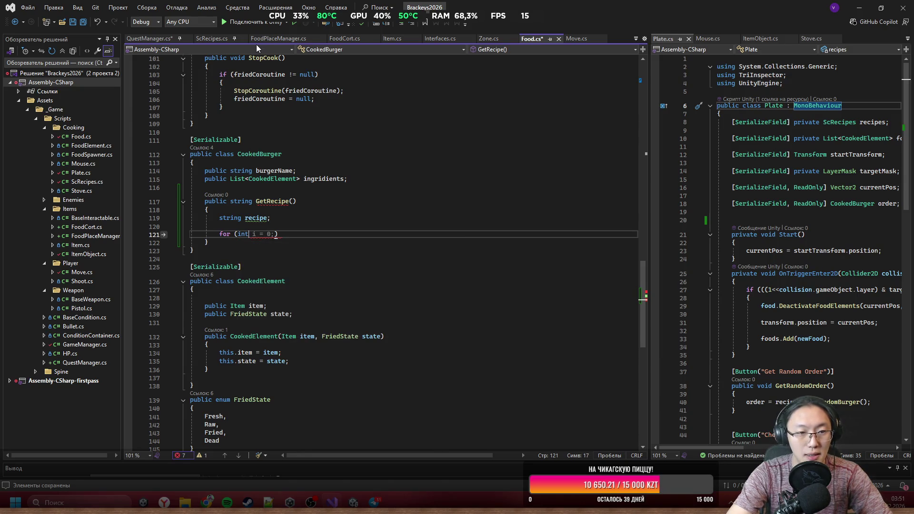
pyautogui.write(' i ')
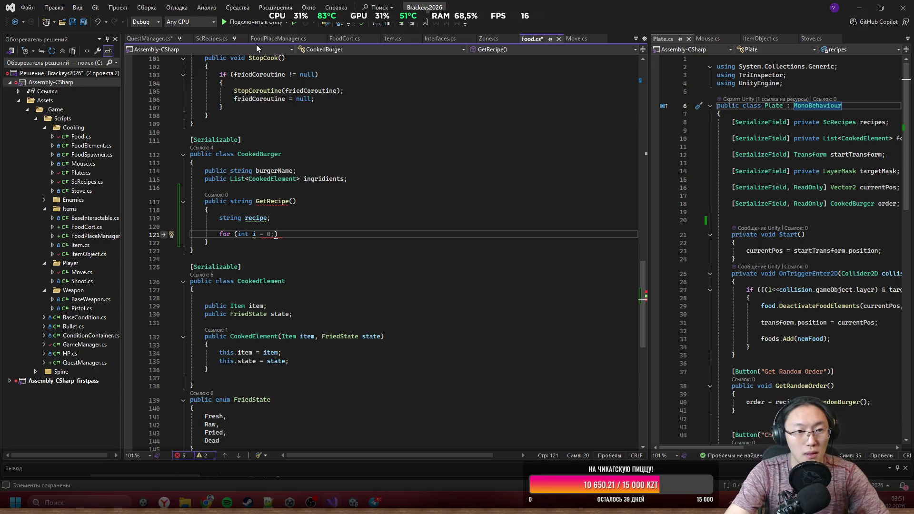
pyautogui.write('C')
pyautogui.press('BackSpace')
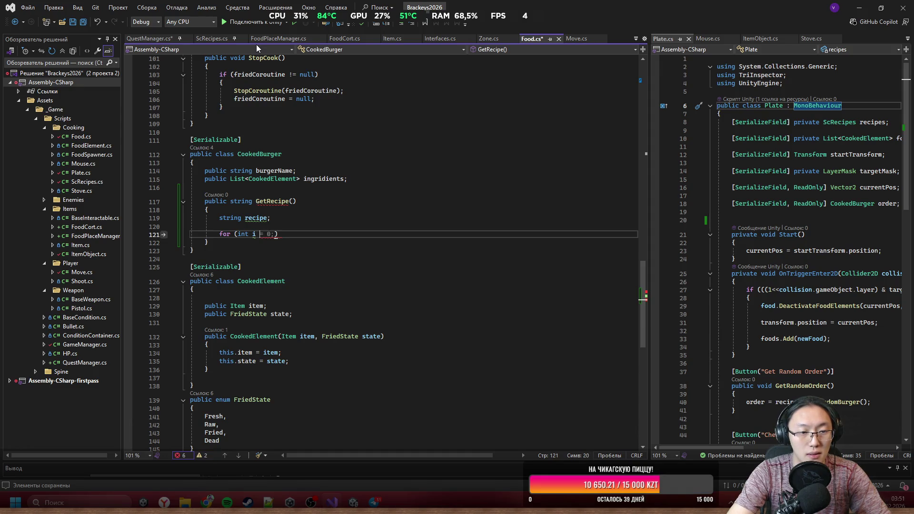
pyautogui.write('= ')
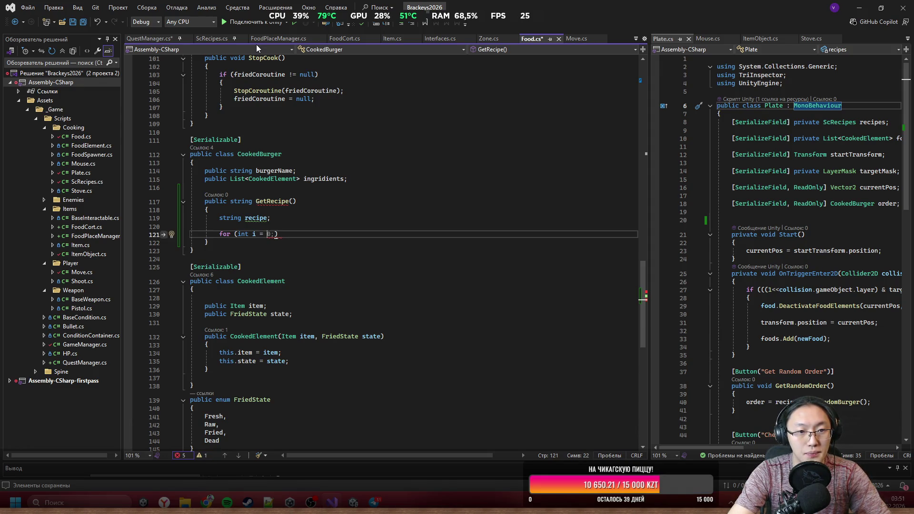
pyautogui.write('ingridients.')
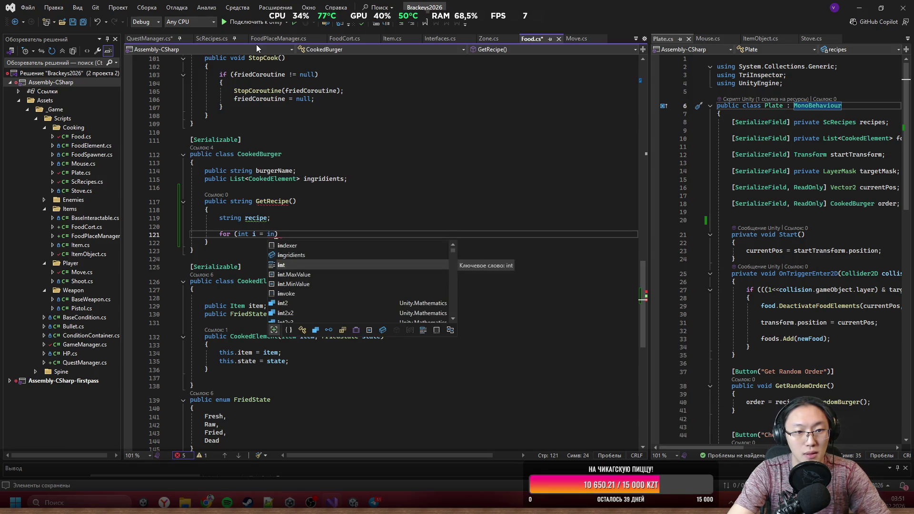
pyautogui.write('Count - 1; i >= 0;')
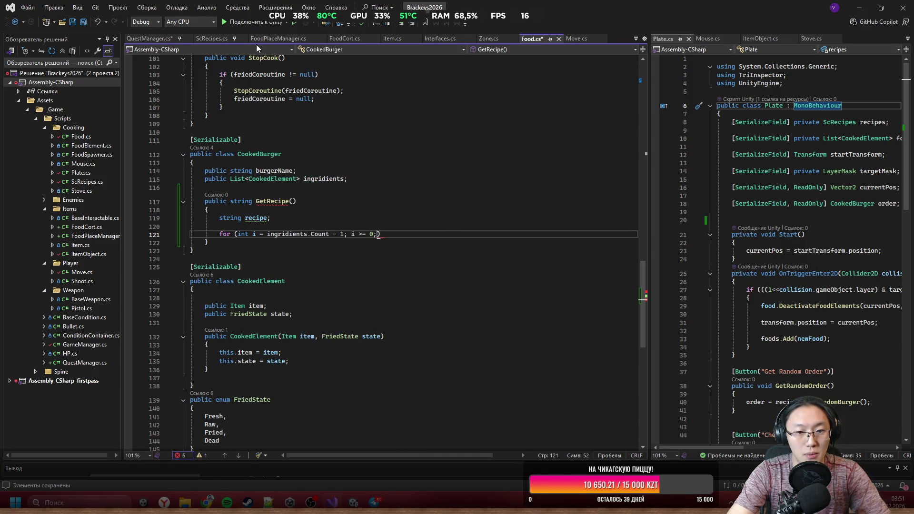
pyautogui.write('i >')
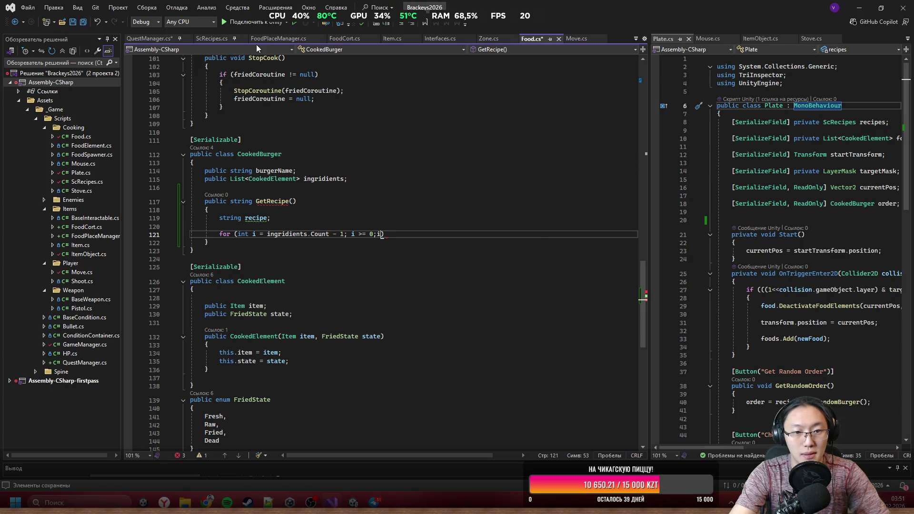
pyautogui.write('--){')
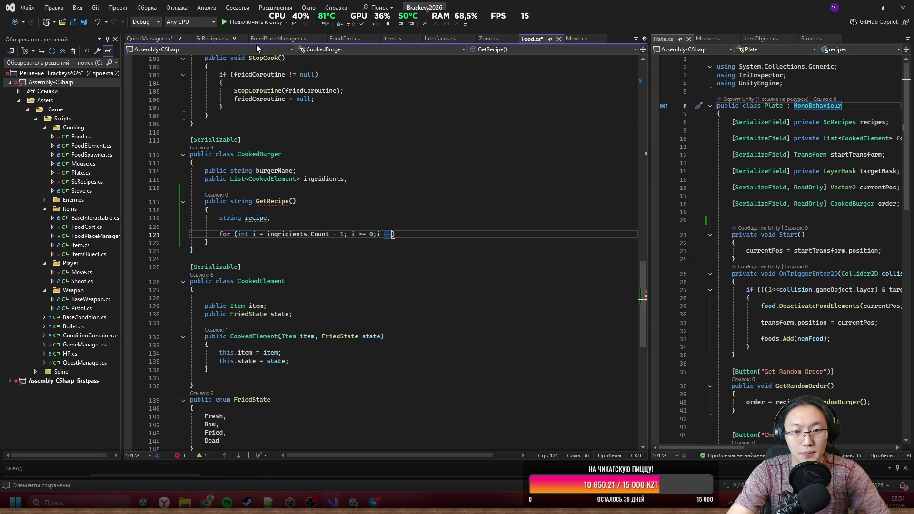
pyautogui.press('Return')
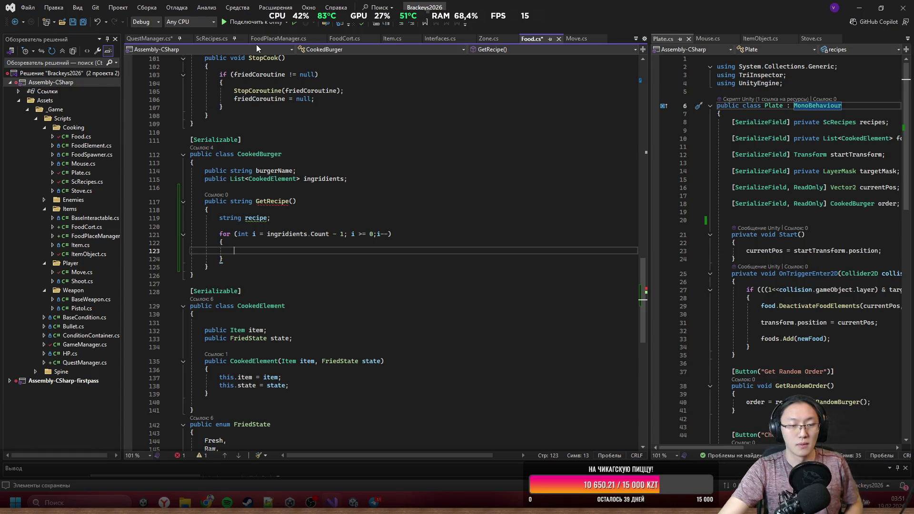
# Step: Start a 'recipe +=' line in the loop body and go to CookedElement's definition
pyautogui.write('re')
pyautogui.press('Tab')
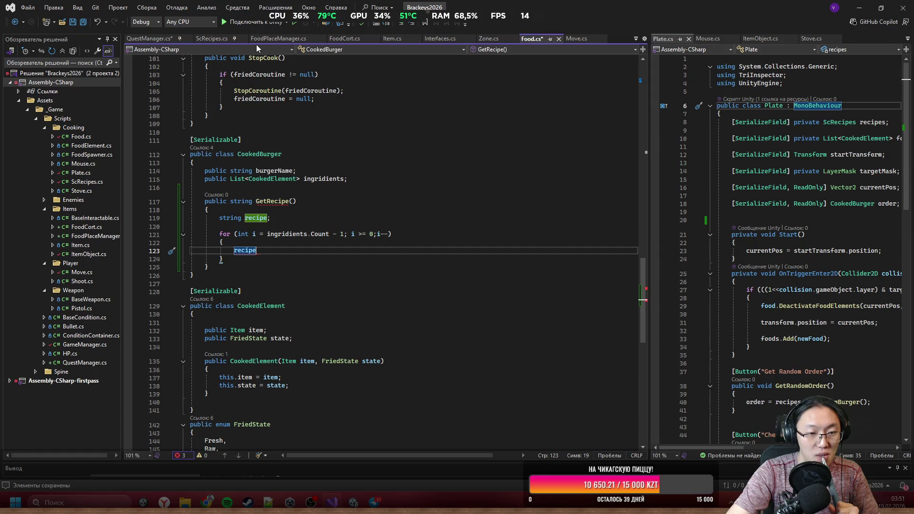
pyautogui.write(' ++')
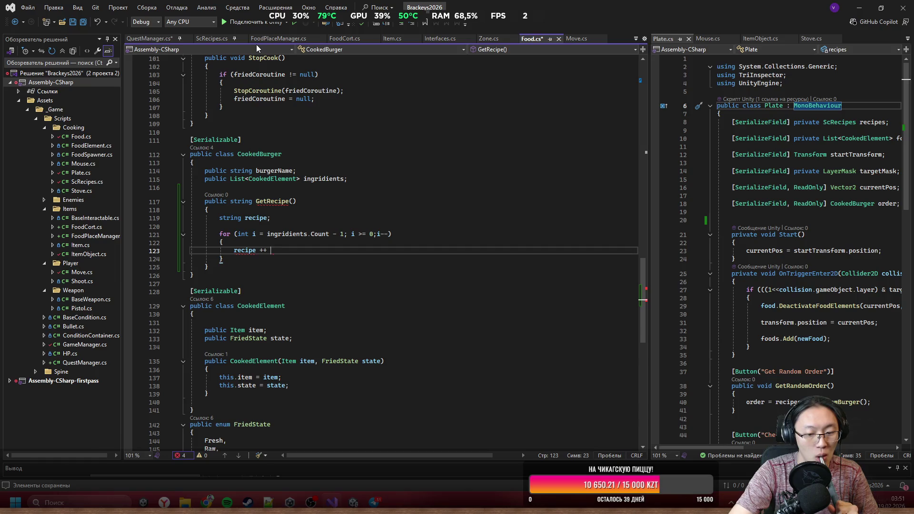
pyautogui.press('BackSpace')
pyautogui.write('=')
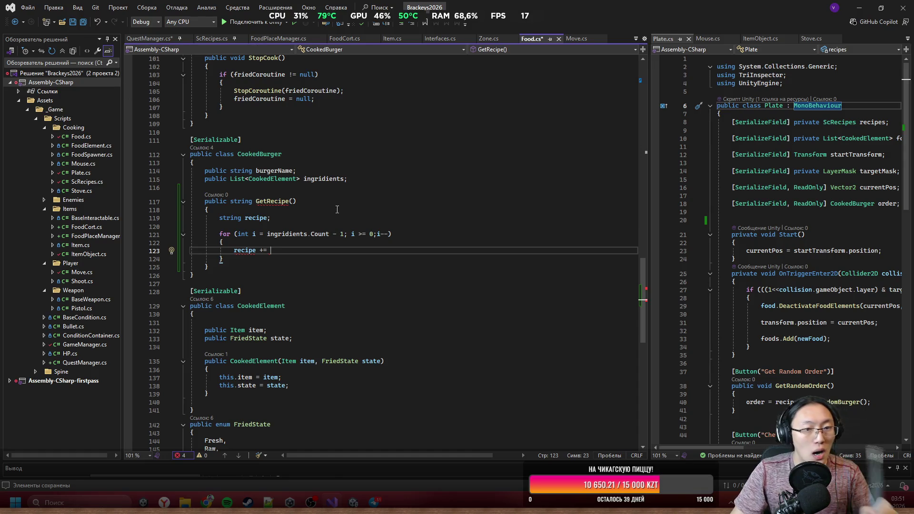
pyautogui.keyDown('ctrl'); pyautogui.click(283, 178); pyautogui.keyUp('ctrl')
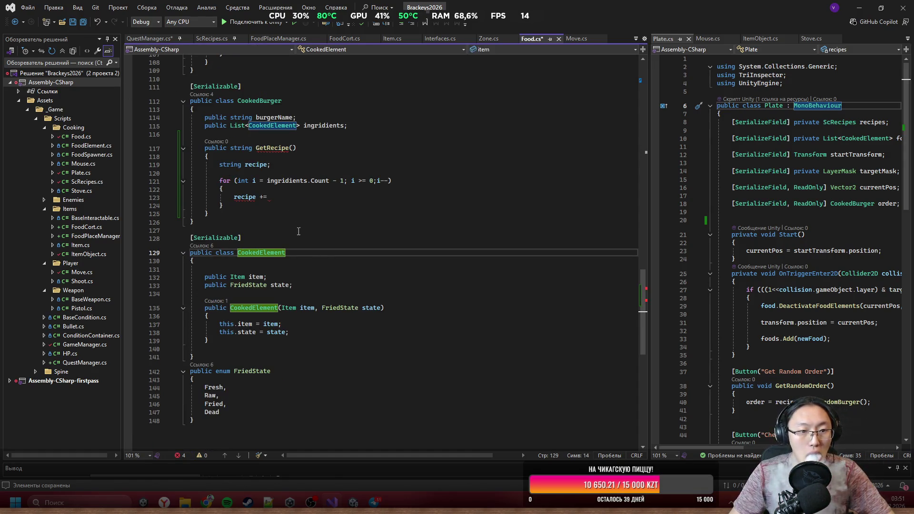